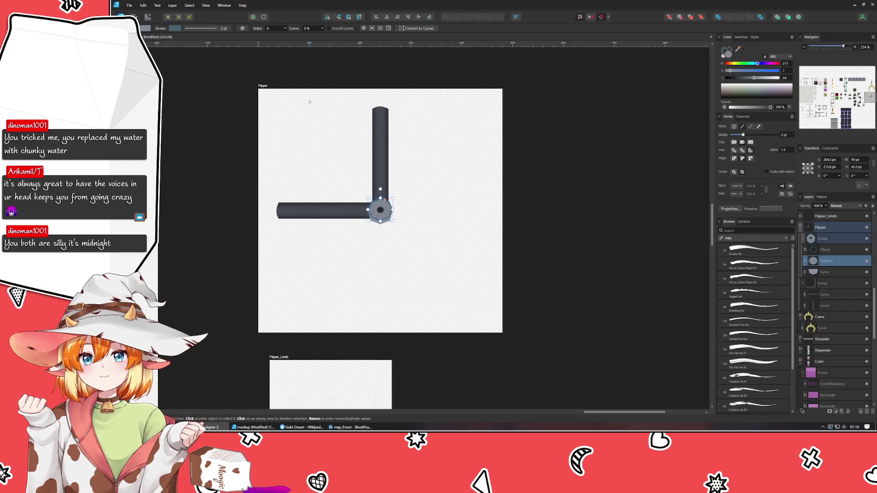
Select the curve bar at the Flipper joint and its nodes.
scroll(270, 28, "up", 2)
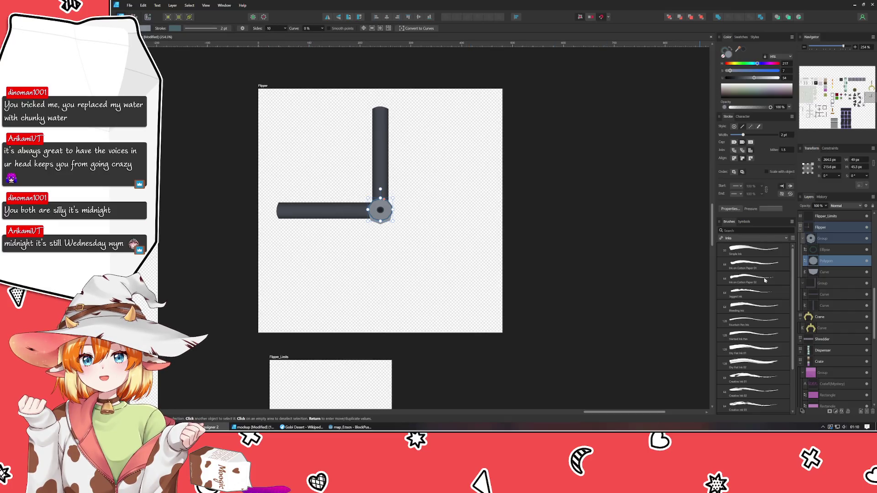
left_click(824, 272)
key("a")
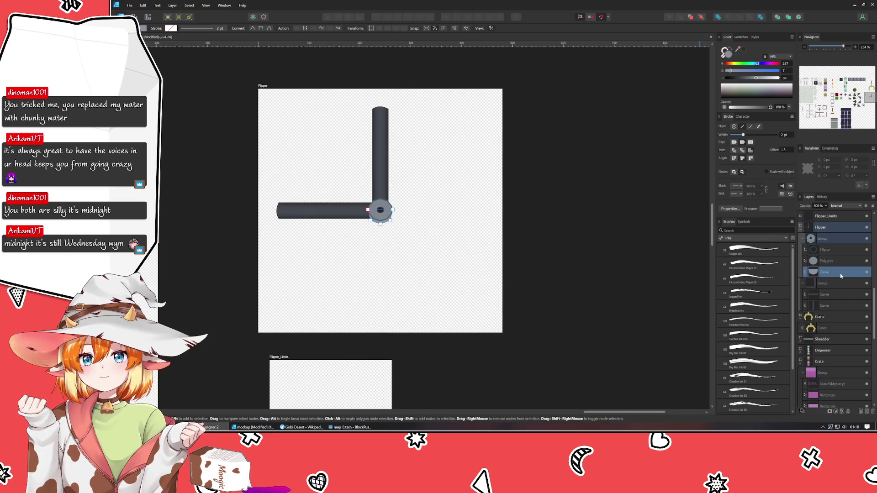
left_click(484, 299)
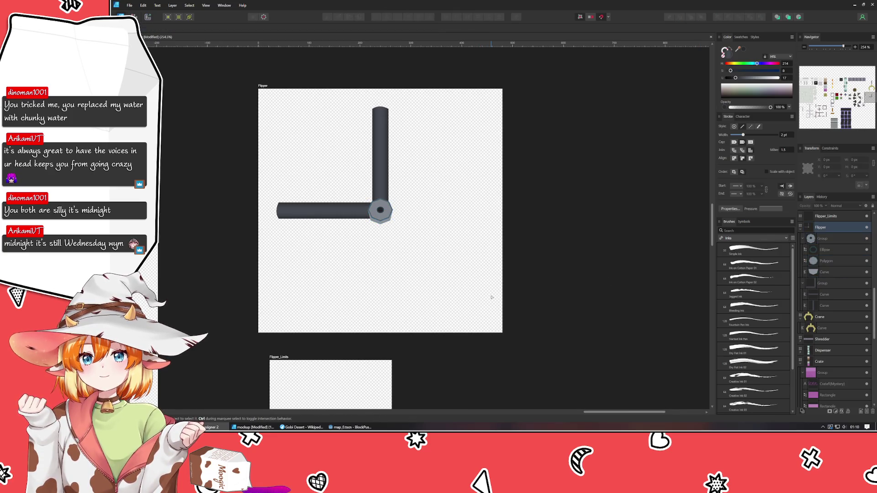
key("ctrl+z")
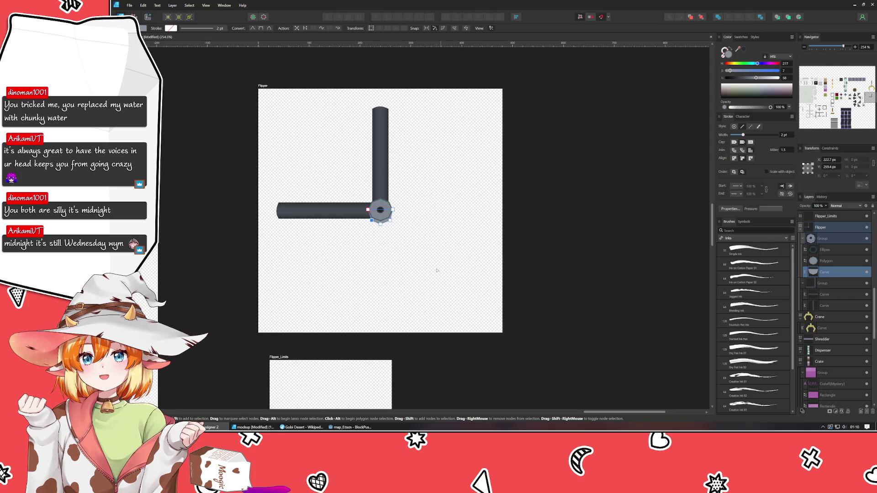
key("ctrl+a")
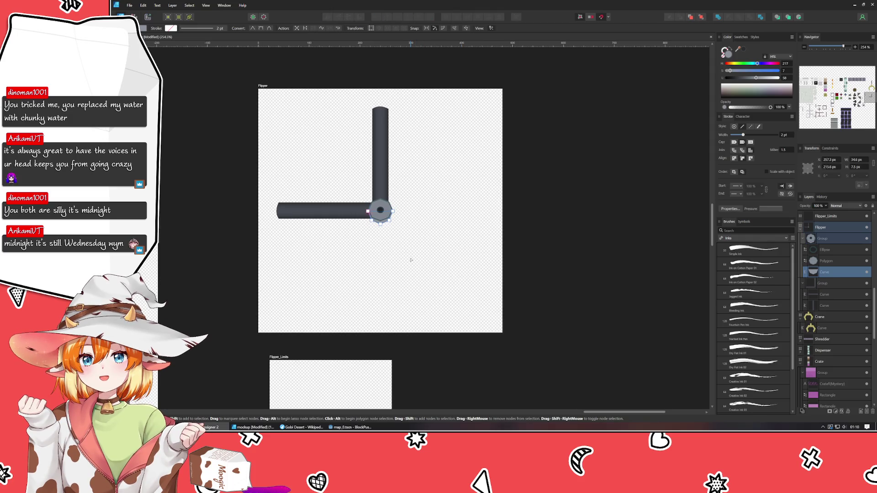
scroll(370, 217, "up", 4)
Switch to the octagonal joint cap and set its sides, settling on 10.
key("ctrl+z")
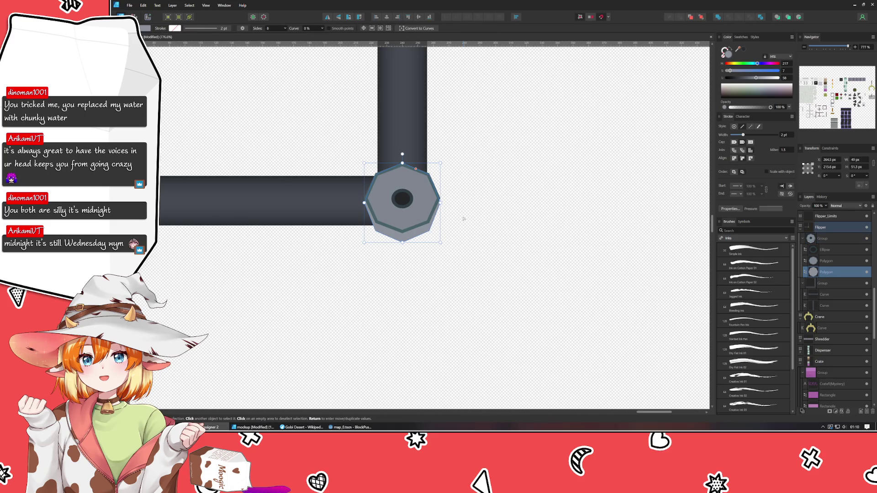
key("ctrl+z")
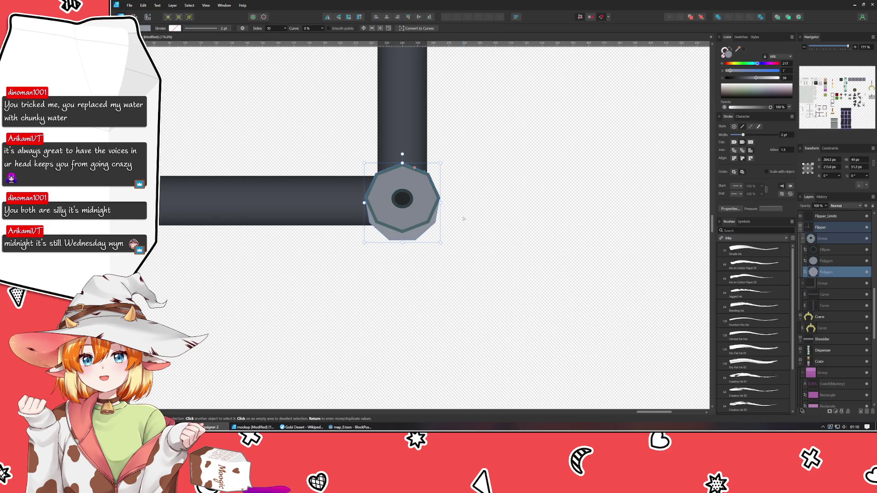
key("ctrl+z")
key("ctrl+z")
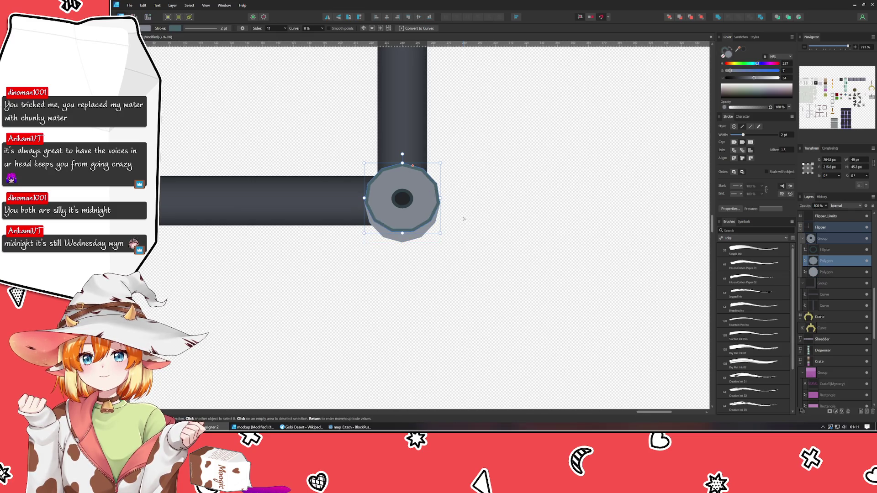
key("ctrl+z")
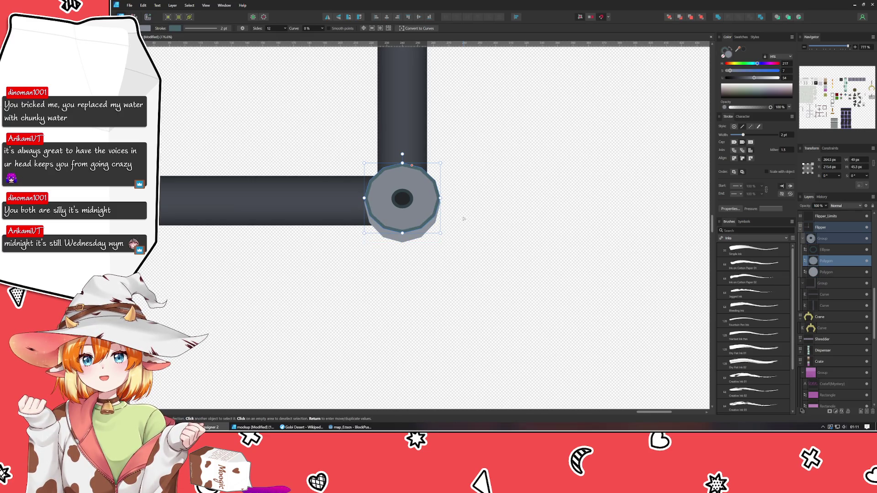
key("ctrl+z")
key("ctrl+z")
key("ctrl+z")
key("ctrl+z")
key("ctrl+z")
key("ctrl+z")
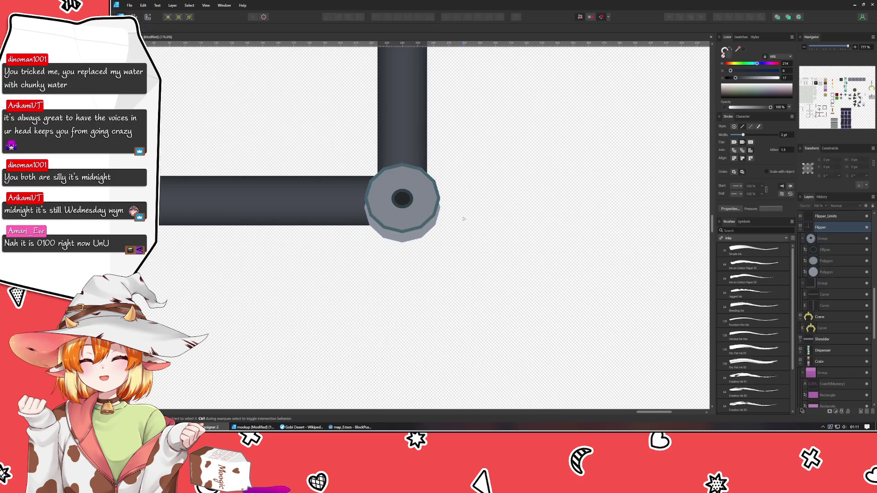
key("ctrl+z")
key("ctrl+z")
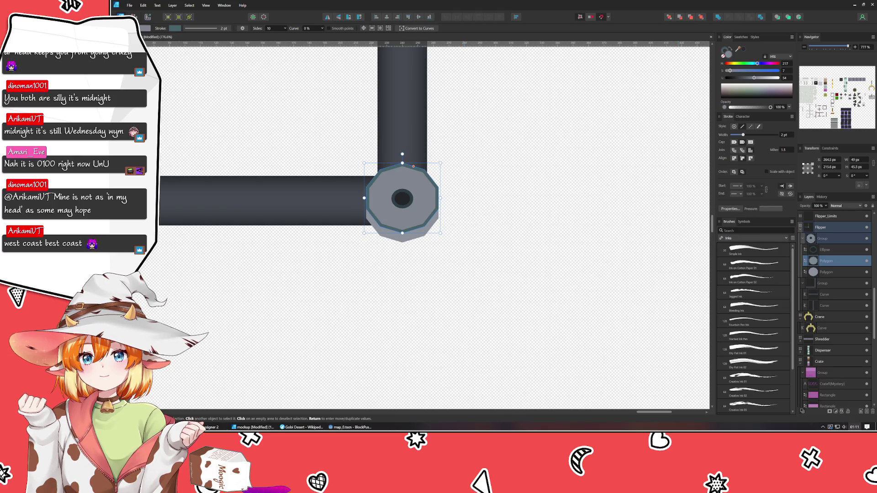
Dismiss the clock flyout, clear the selection and save the document with Ctrl+S.
key("super+alt+d")
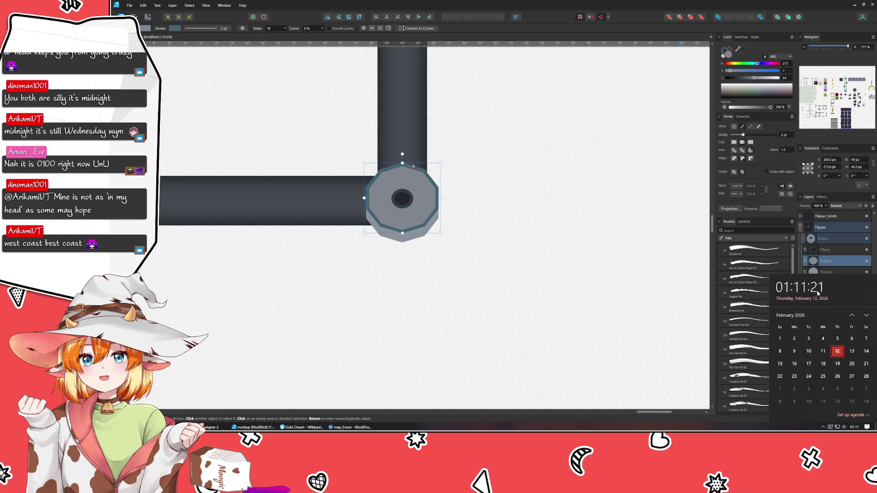
left_click(505, 299)
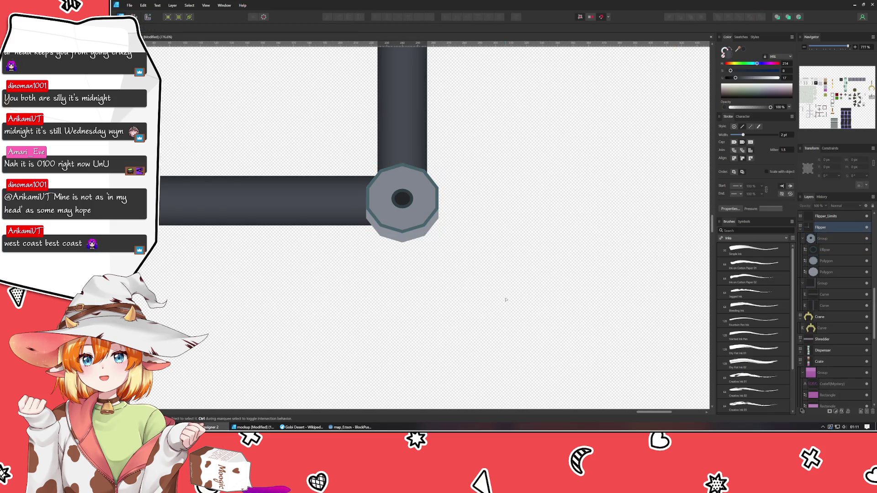
key("ctrl+s")
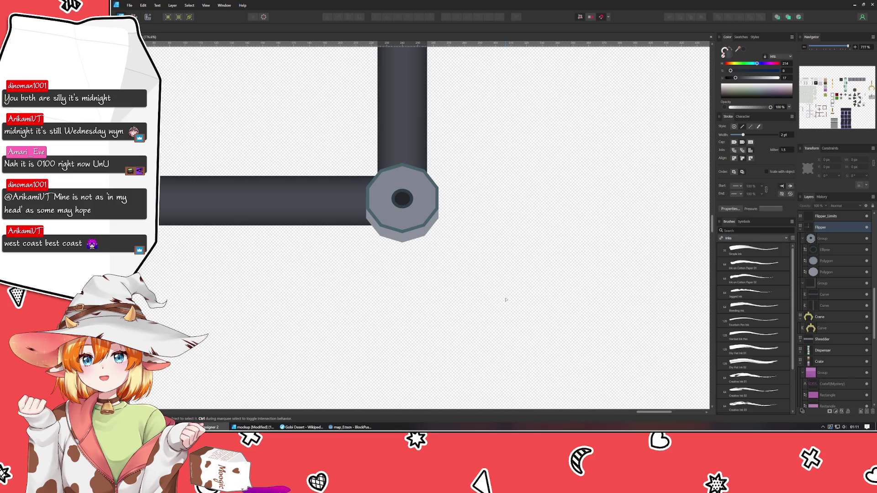
scroll(506, 301, "down", 5)
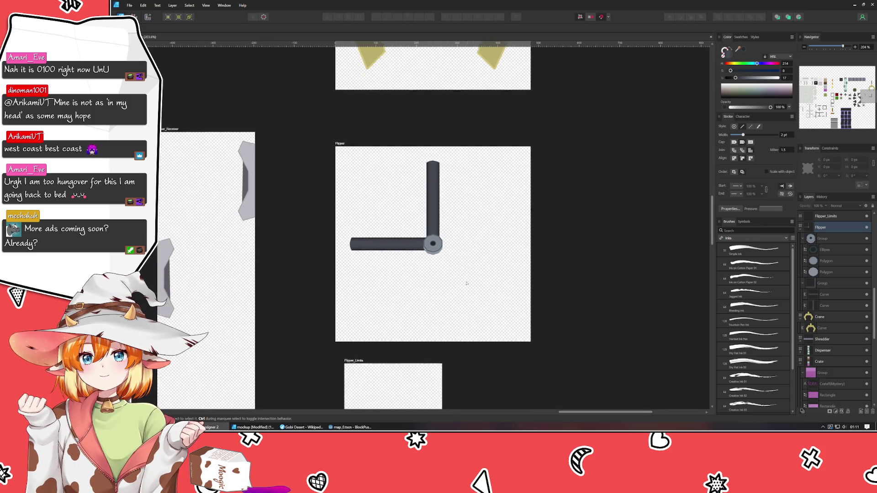
scroll(450, 246, "down", 2)
left_click(414, 191)
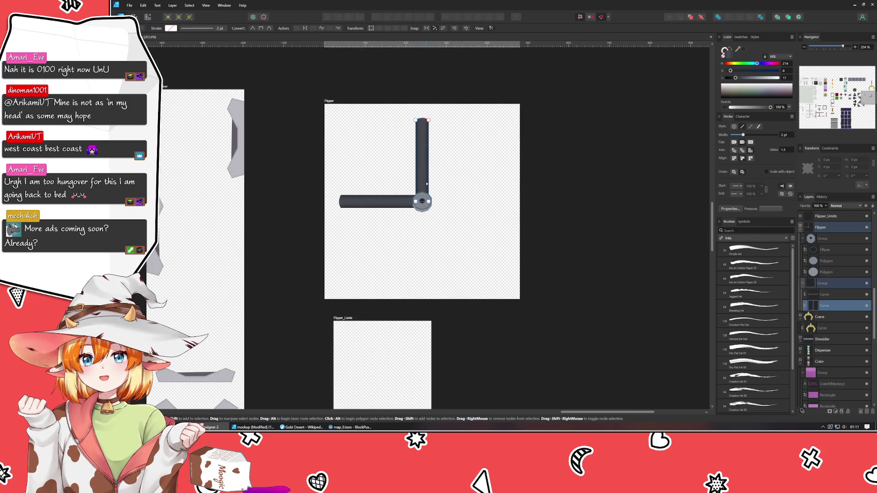
key("a")
left_click_drag(414, 196, 325, 82)
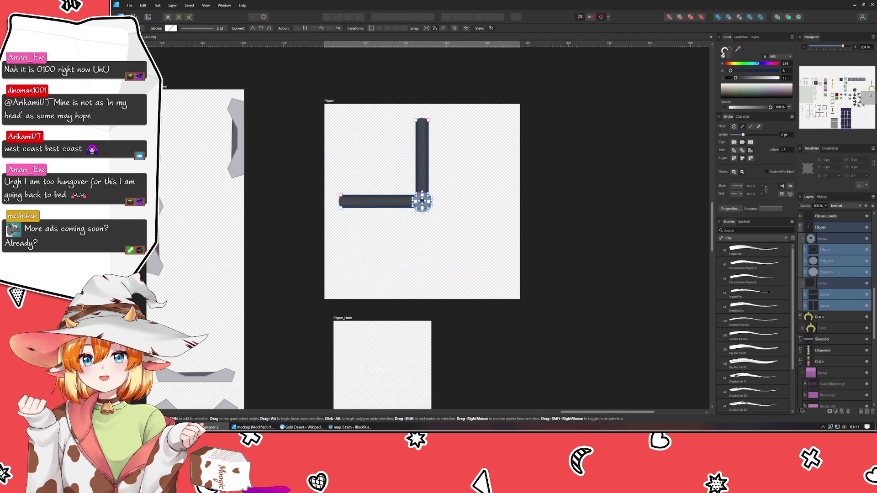
key("v")
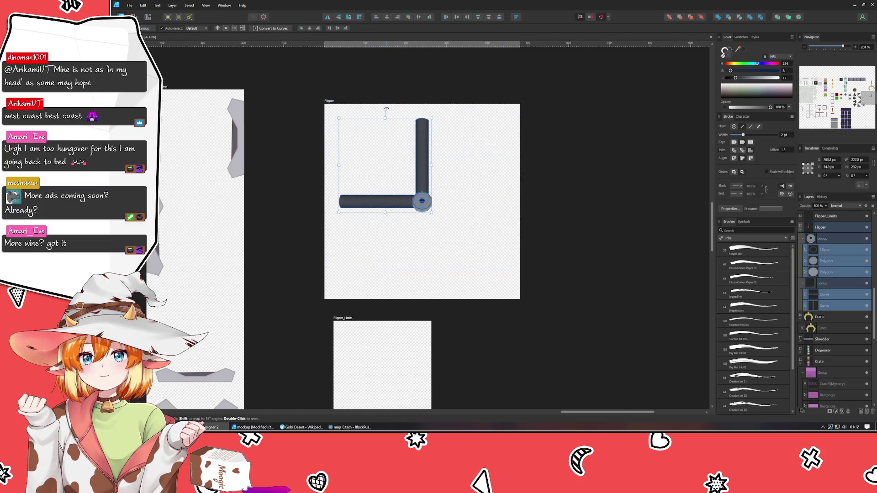
mouse_move(387, 109)
left_mouse_down()
mouse_move(475, 137)
mouse_move(481, 173)
left_mouse_up()
left_click(447, 275)
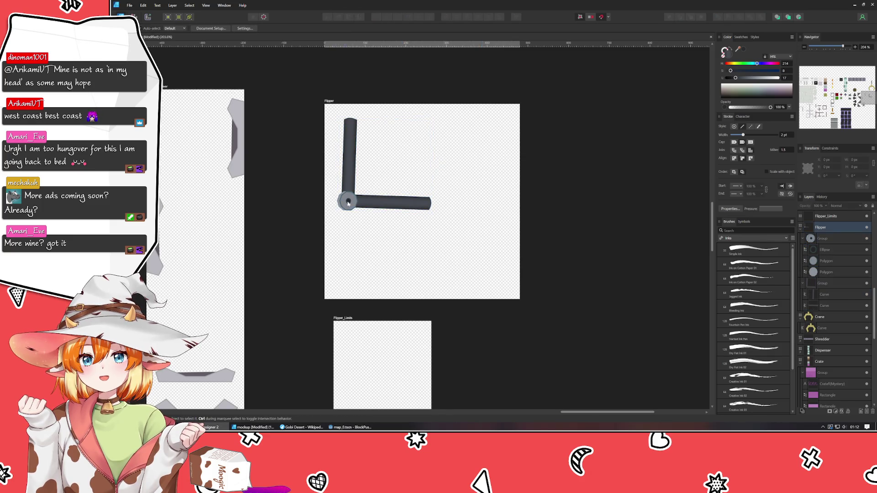
left_click(340, 207)
key("ctrl+shift+h")
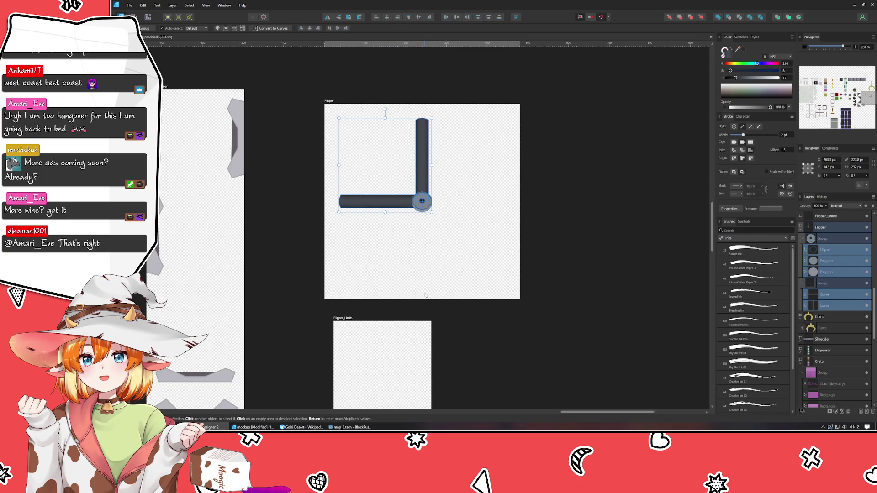
left_click(417, 280)
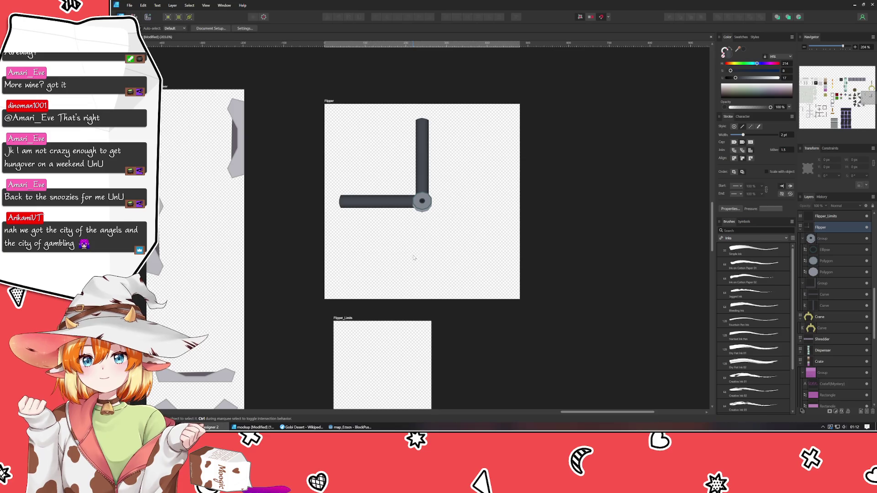
key("ctrl+s")
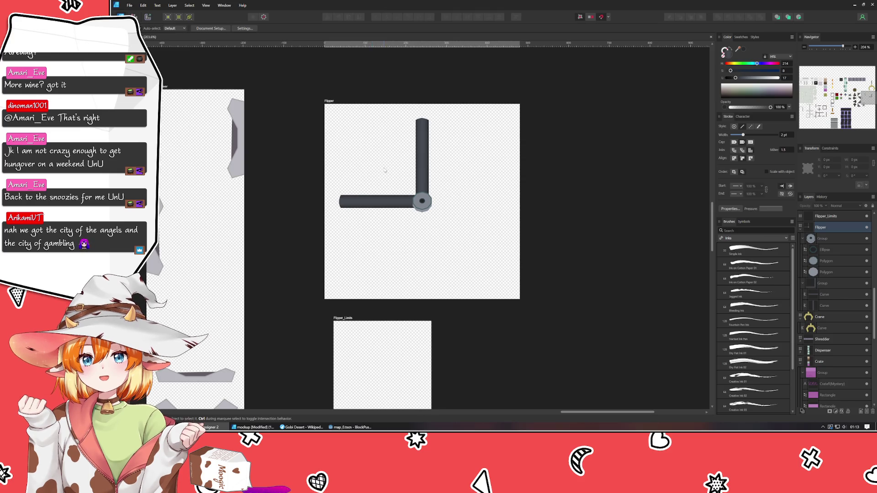
Duplicate the Flipper artboard to its right.
left_click(385, 170)
left_click(465, 210)
scroll(424, 176, "down", 5)
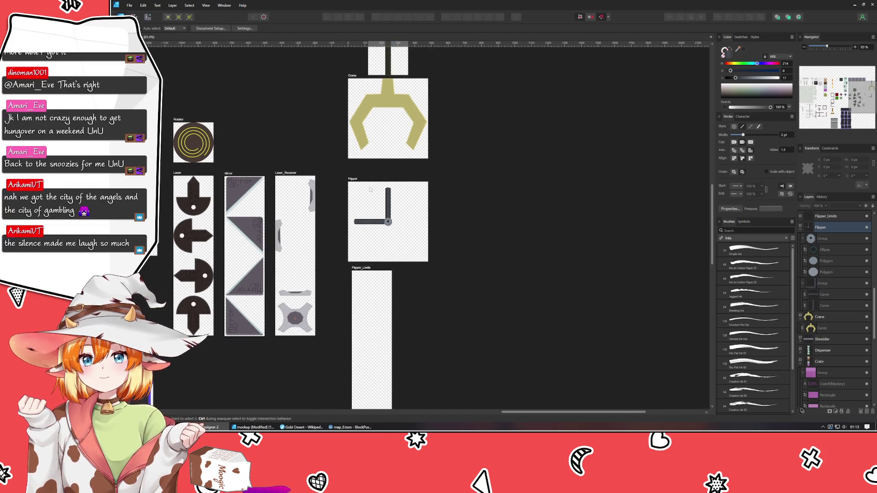
left_click(353, 180)
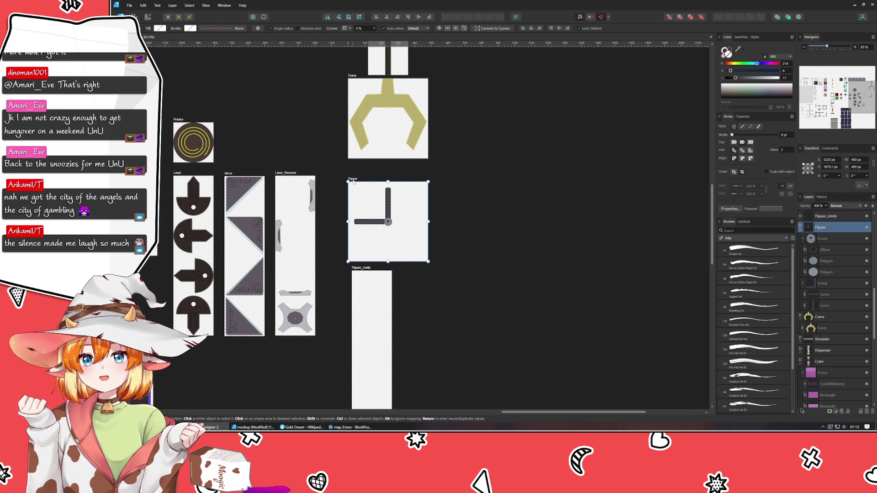
left_click_drag(354, 181, 443, 181)
scroll(445, 181, "up", 3)
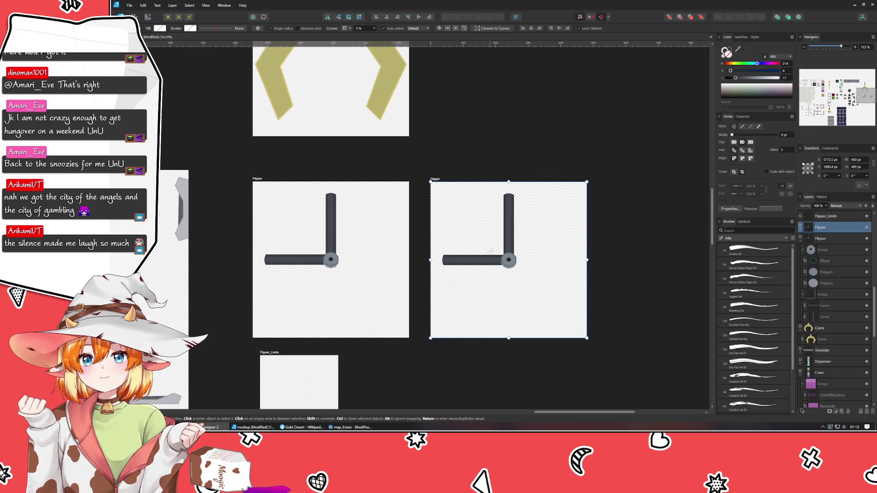
Delete the bars from the left artboard and the joint cap from the right one.
left_click(296, 260)
left_click_drag(265, 260, 327, 233)
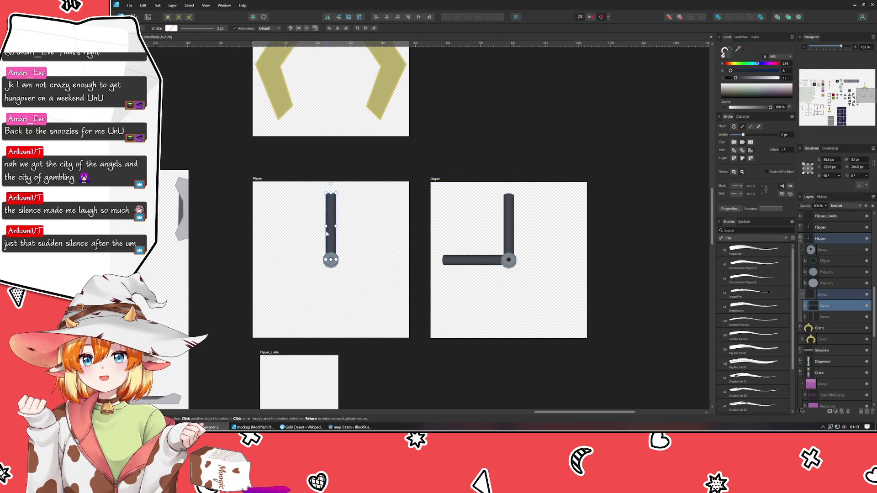
key("Delete")
left_click(475, 302)
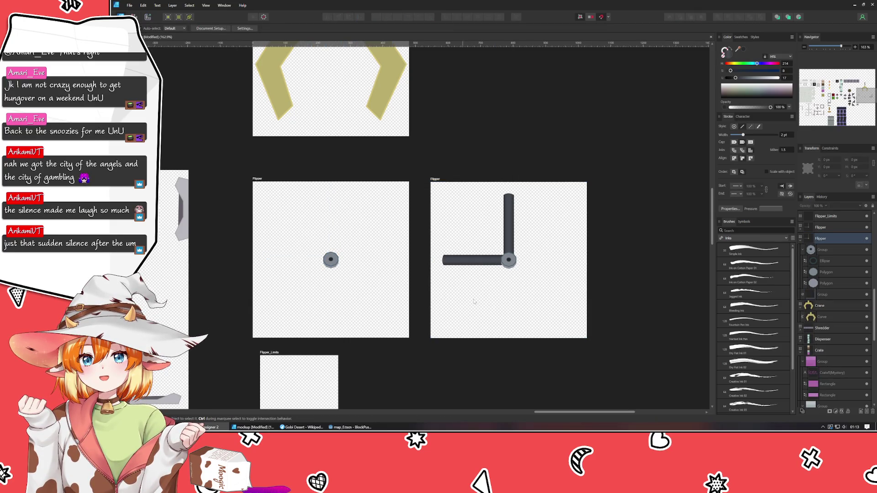
left_click(513, 266)
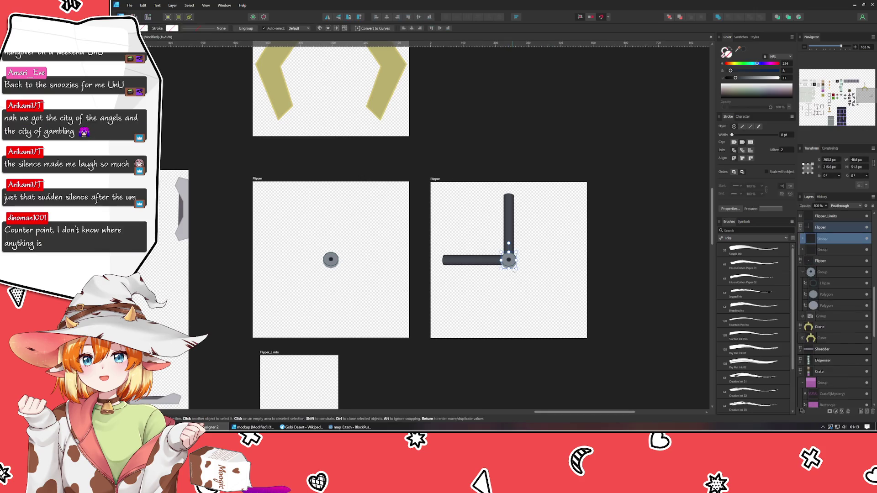
key("Delete")
left_click(513, 268)
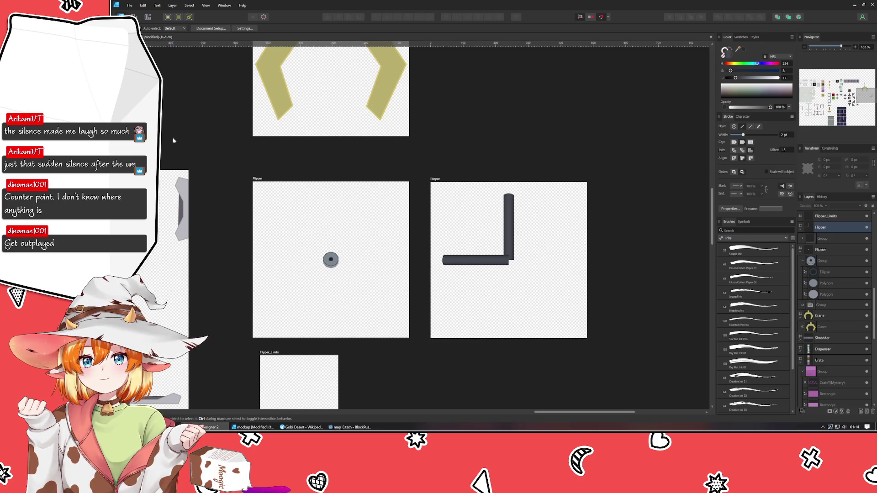
Bring the lower artboards into view and rename the pivot-only artboard 'Flipper_Pivot'.
scroll(245, 214, "down", 5)
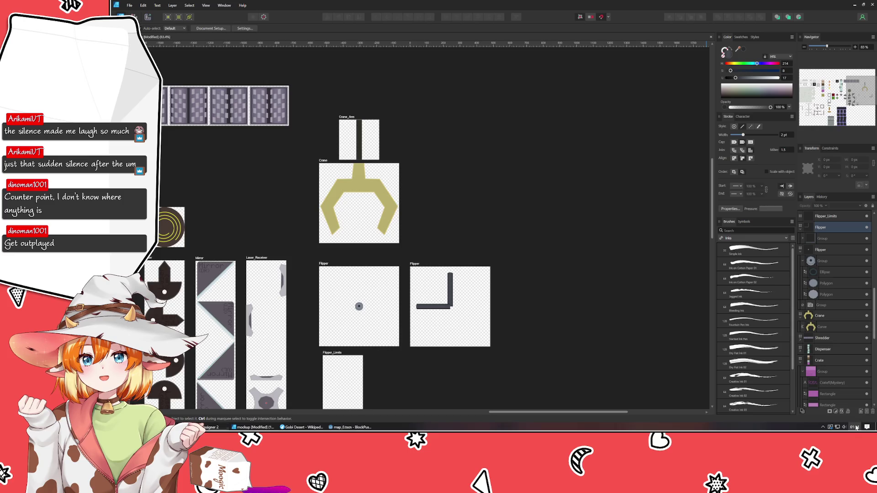
left_click(854, 427)
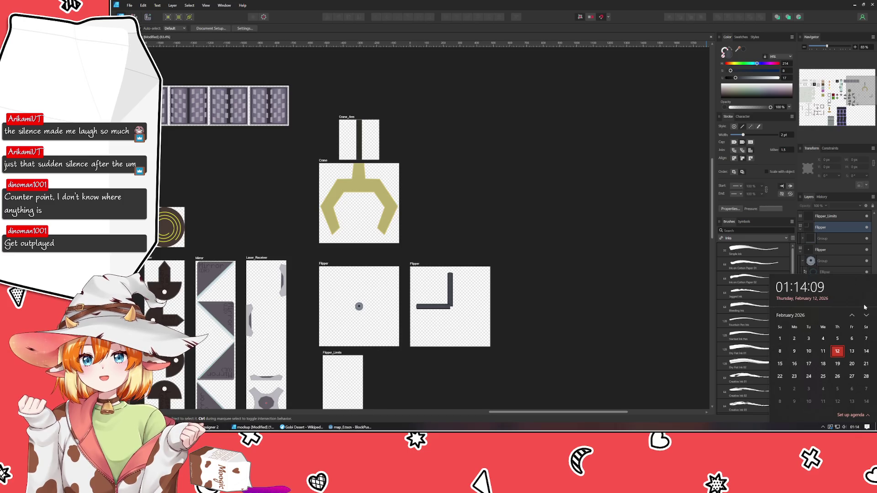
left_click(487, 380)
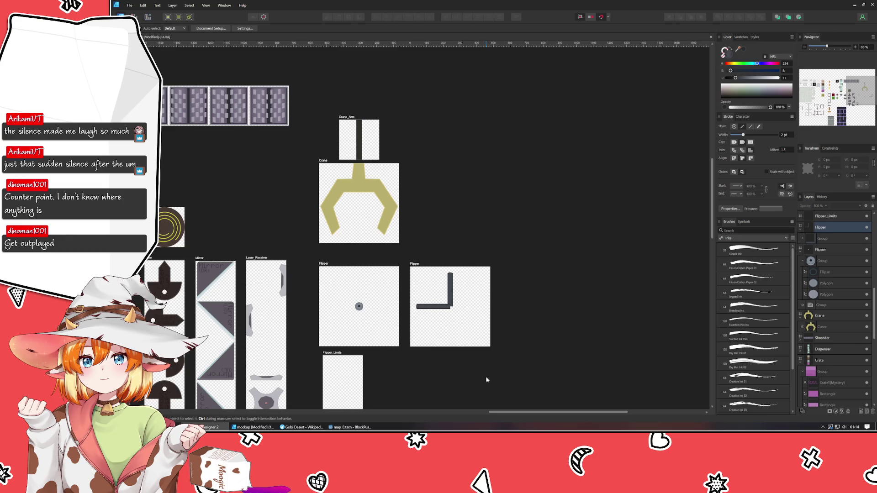
mouse_move(487, 379)
left_mouse_down()
mouse_move(500, 257)
mouse_move(498, 268)
left_mouse_up()
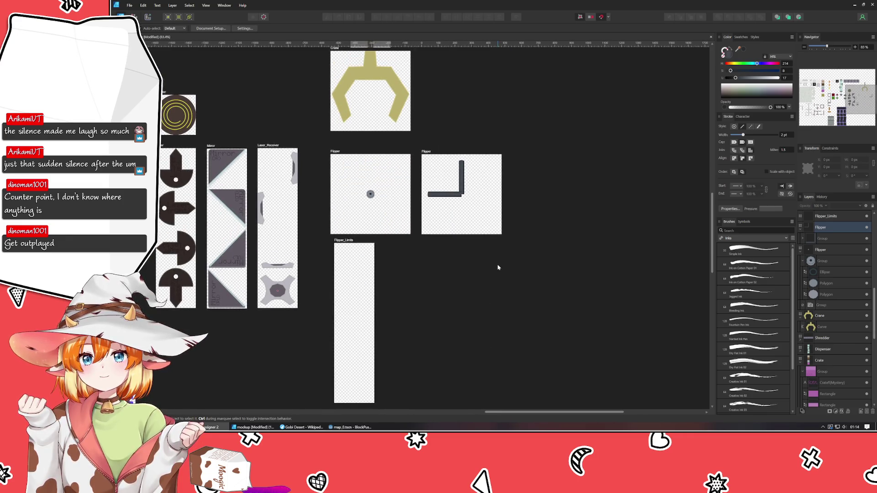
left_click(364, 270)
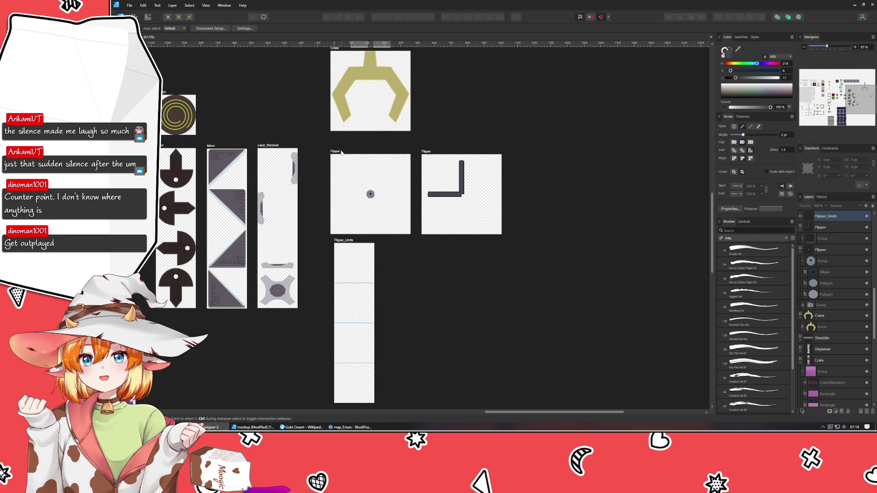
double_click(340, 151)
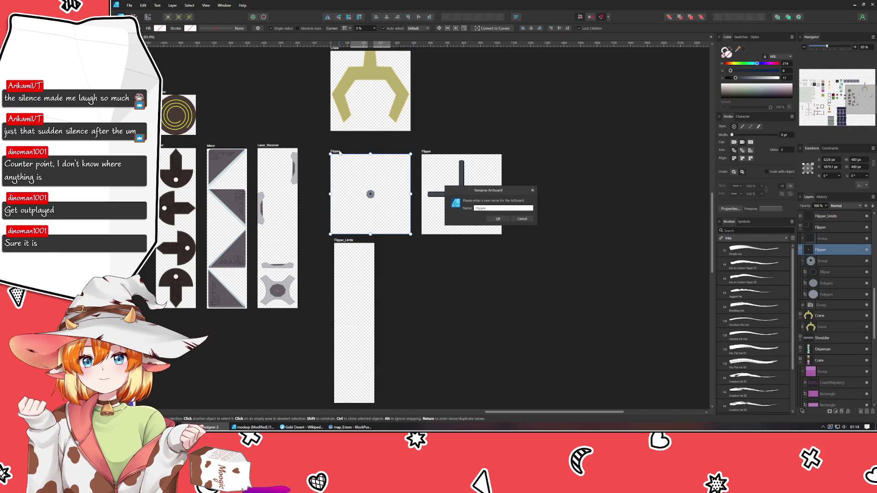
type("ot")
key("Return")
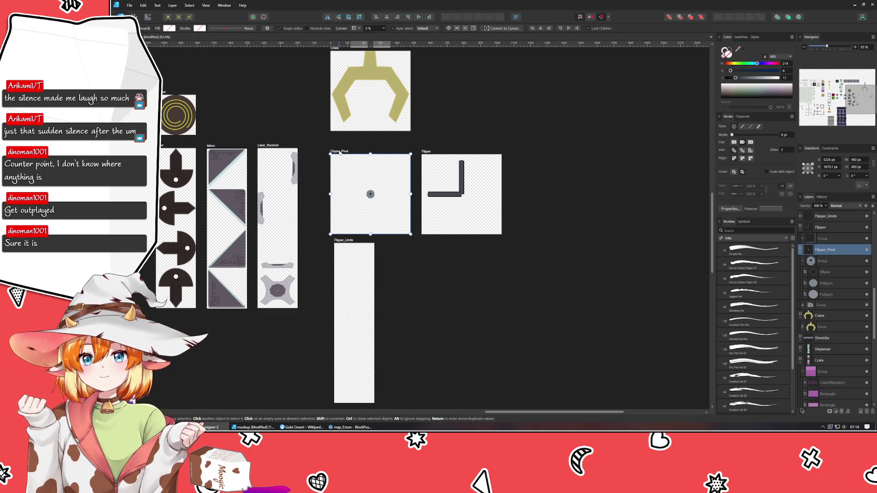
left_click(446, 286)
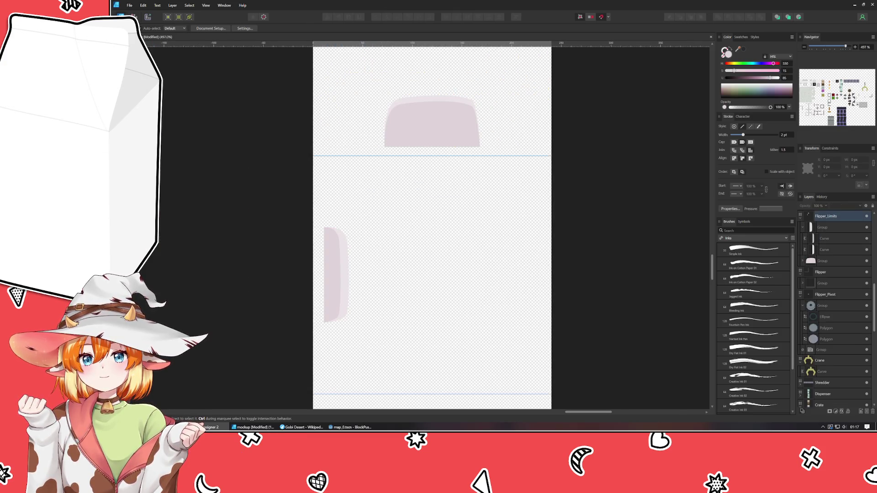
Draw a tall reference rectangle and place a copy of the left pink strip at the right edge.
key("m")
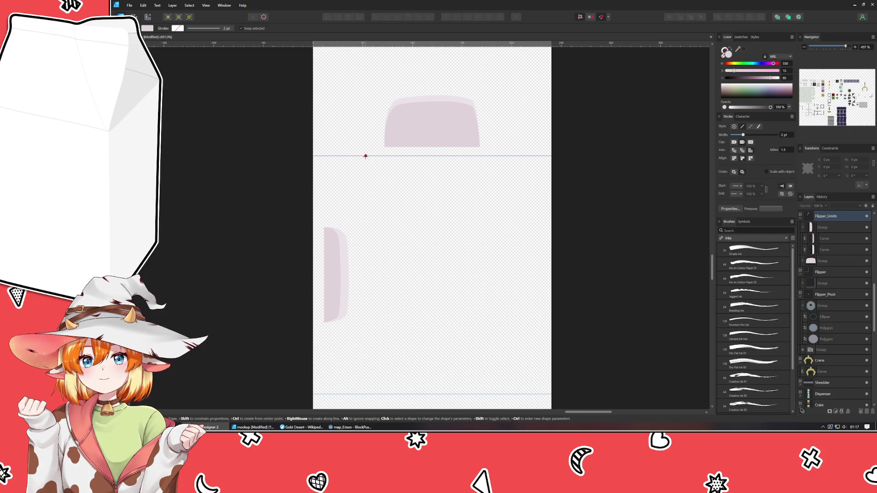
mouse_move(366, 156)
left_mouse_down()
mouse_move(388, 333)
mouse_move(386, 401)
mouse_move(384, 394)
left_mouse_up()
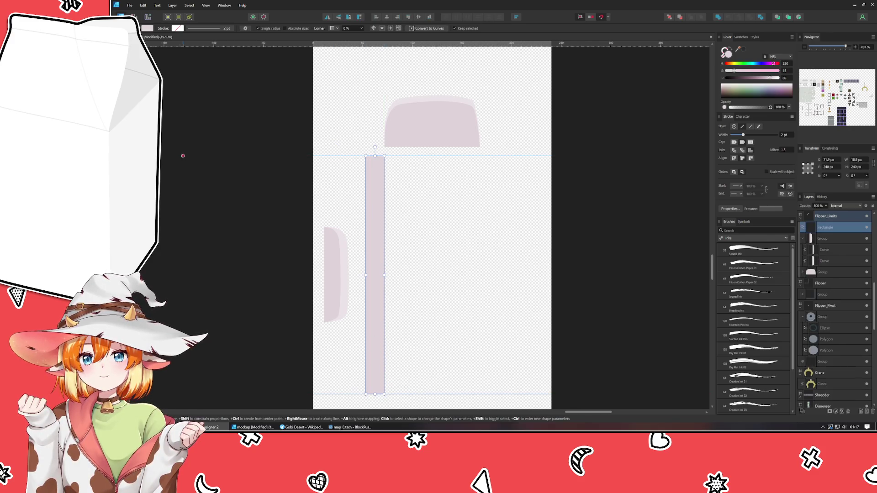
key("v")
left_click(335, 274, "shift")
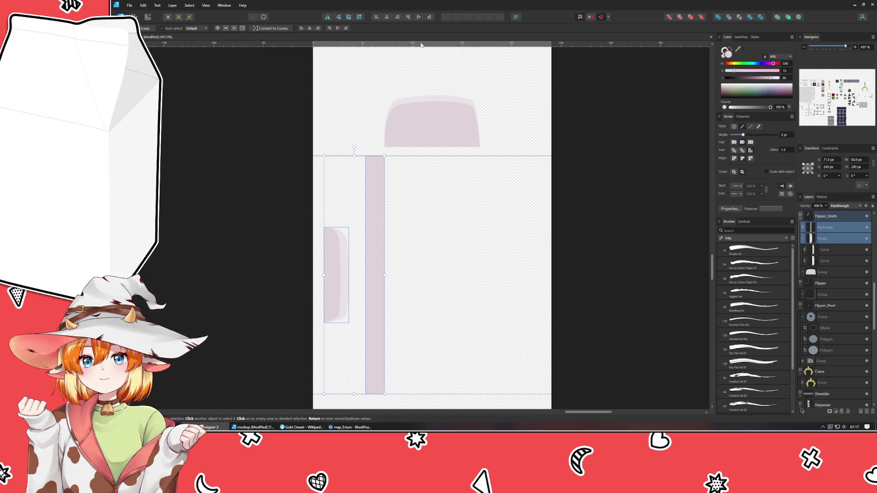
left_click(329, 264)
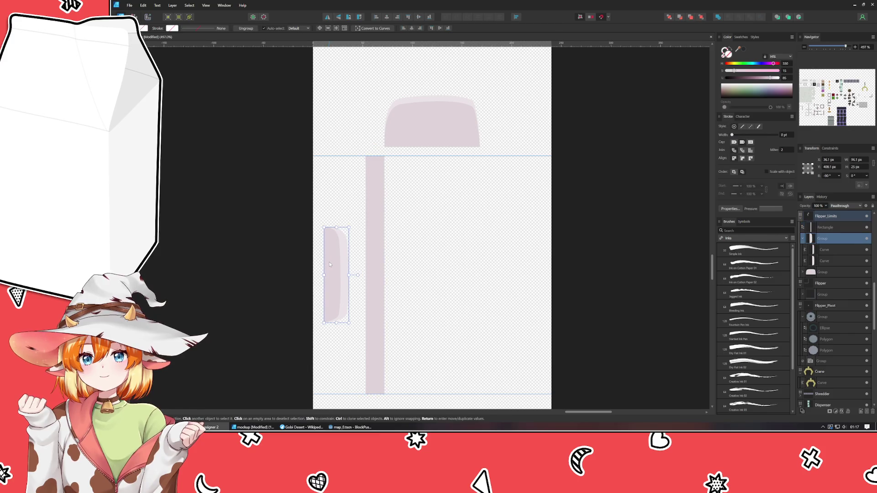
key("ctrl+j")
mouse_move(329, 261)
left_mouse_down()
mouse_move(326, 157)
mouse_move(474, 149)
mouse_move(458, 340)
mouse_move(455, 142)
mouse_move(505, 141)
left_mouse_up()
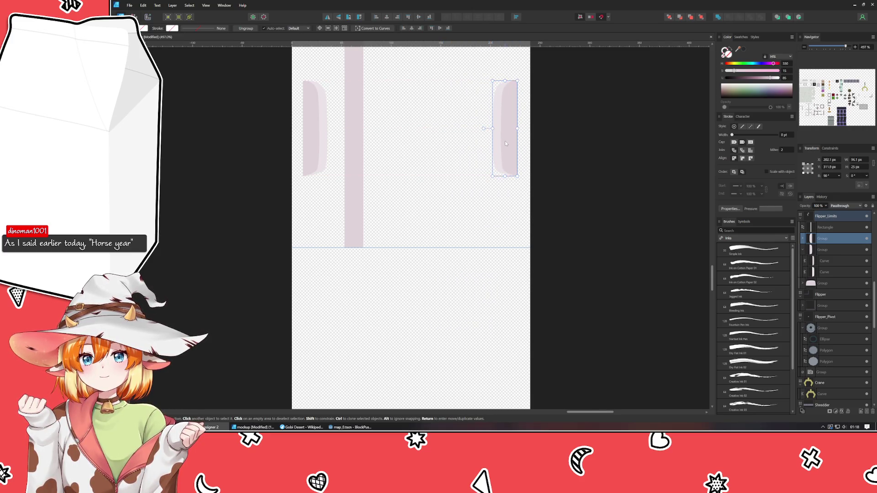
left_click(325, 158)
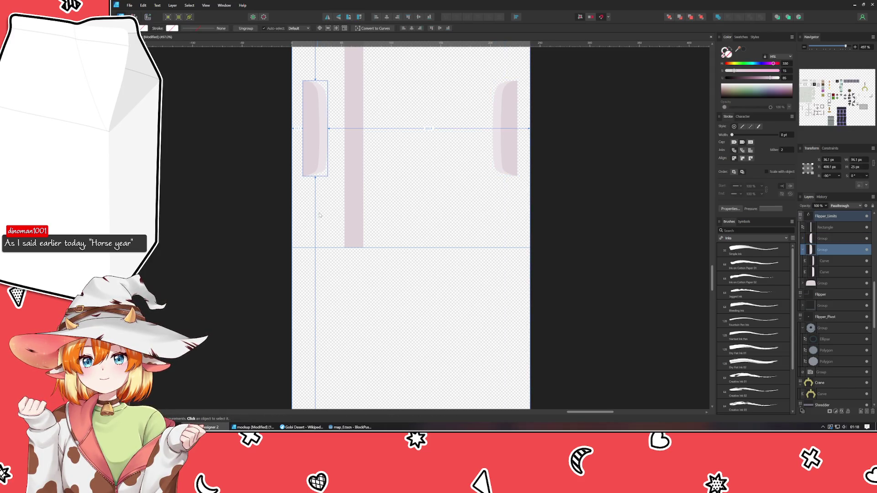
left_click(509, 152)
key("Right")
key("Right")
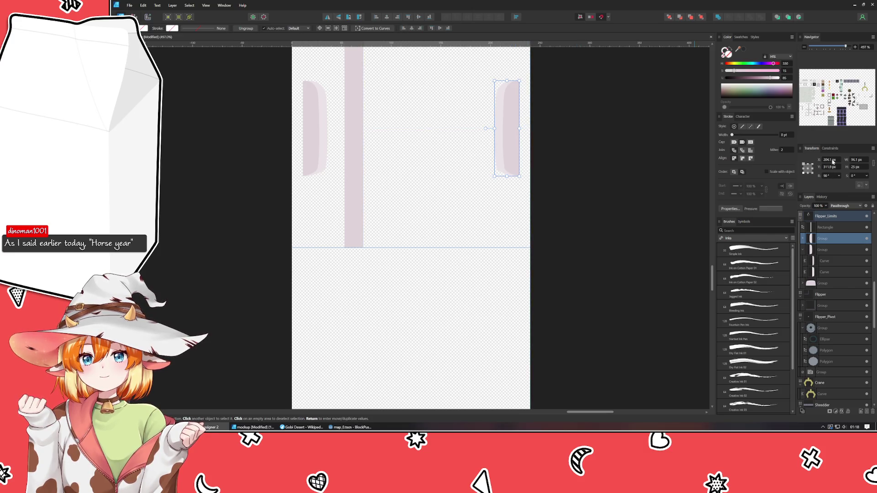
Set the left strip's X to 37 px and move the right copy into the next tile.
left_click(302, 139)
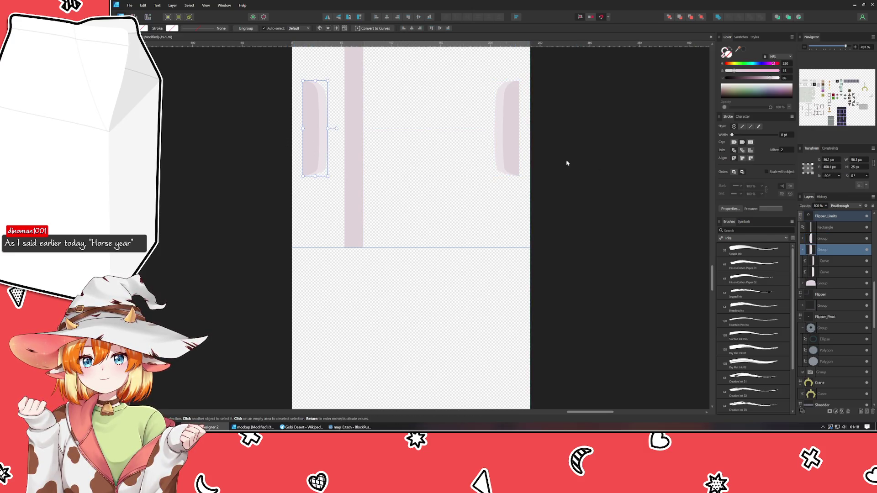
left_click(831, 160)
type("37")
key("Return")
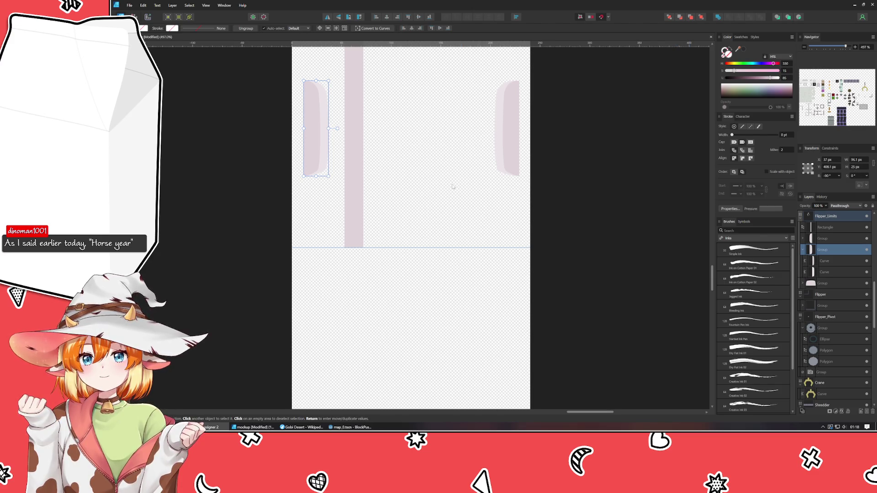
left_click(514, 146)
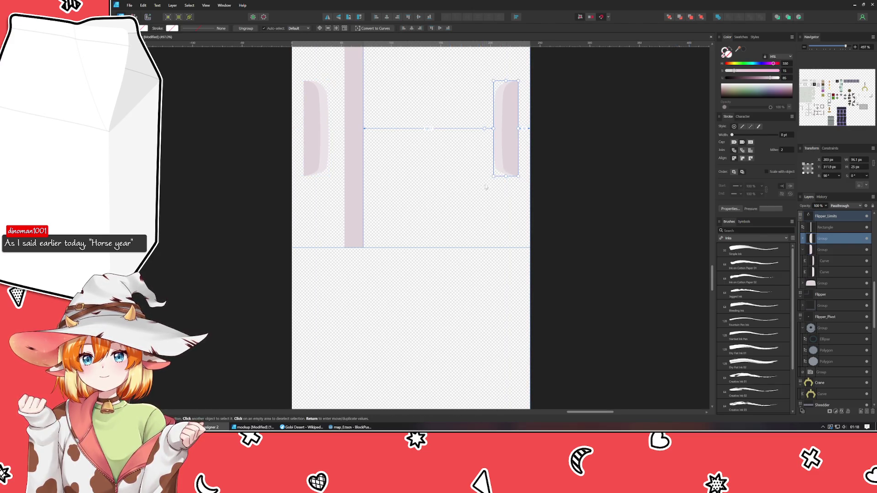
left_click_drag(515, 150, 476, 387)
Centre the right copy vertically against the reference rectangle, then delete the rectangle.
scroll(477, 387, "down", 2)
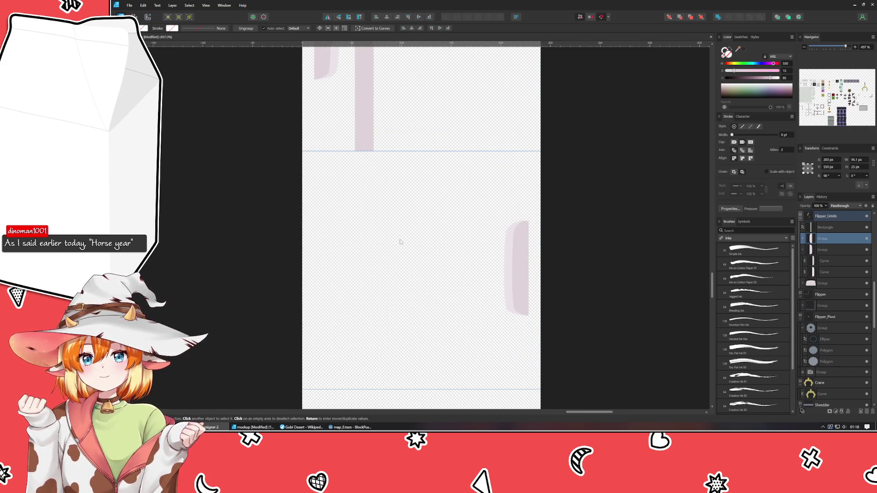
mouse_move(361, 124)
left_mouse_down()
mouse_move(441, 339)
mouse_move(441, 362)
left_mouse_up()
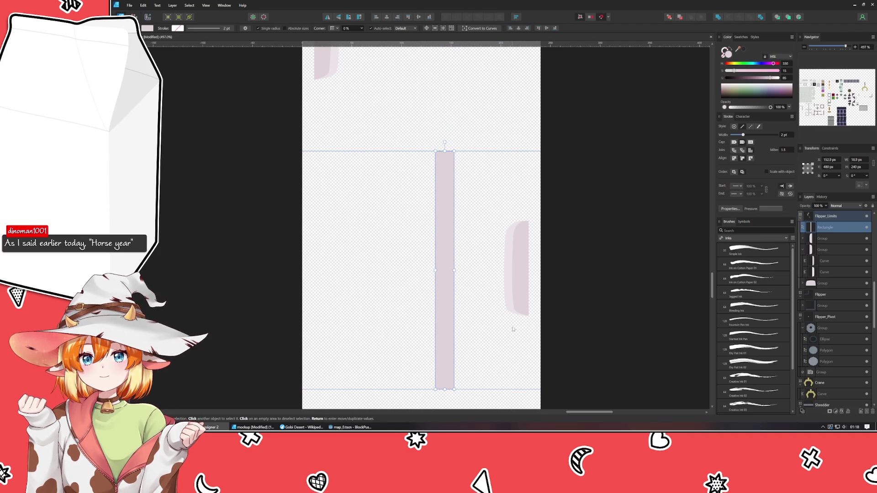
left_click(520, 300, "shift")
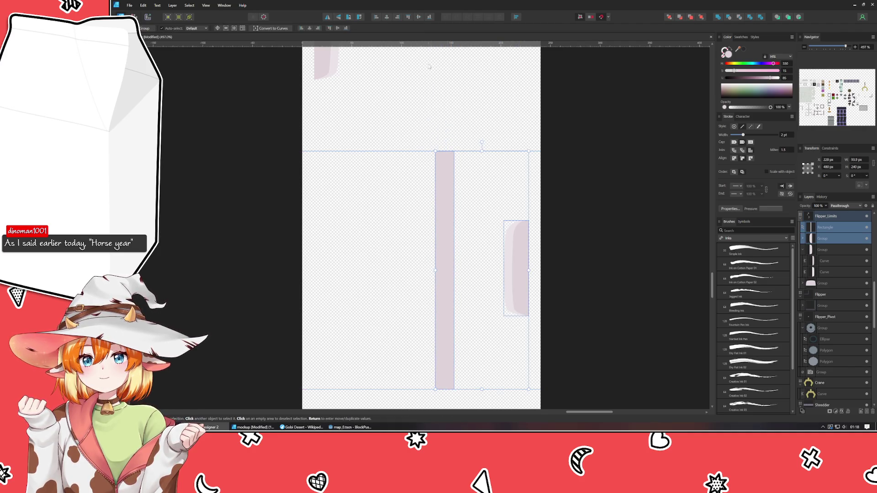
left_click(417, 19)
left_click(364, 226)
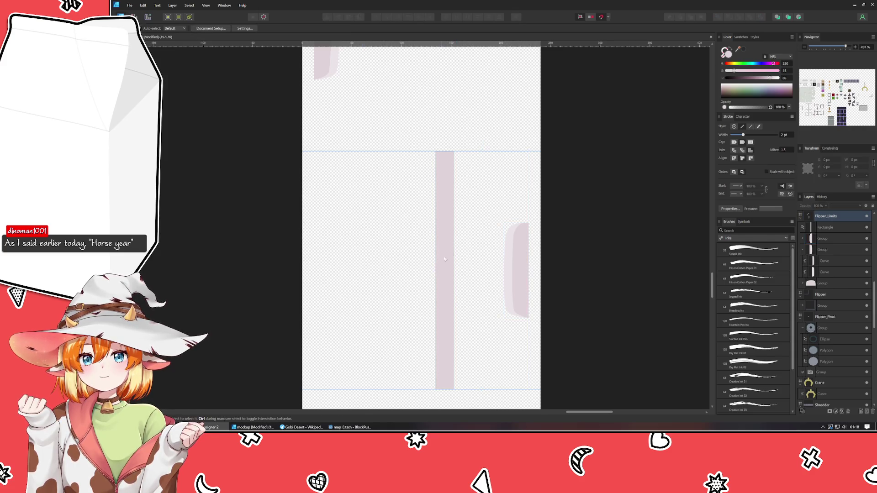
left_click(445, 260)
key("Delete")
left_click(361, 274)
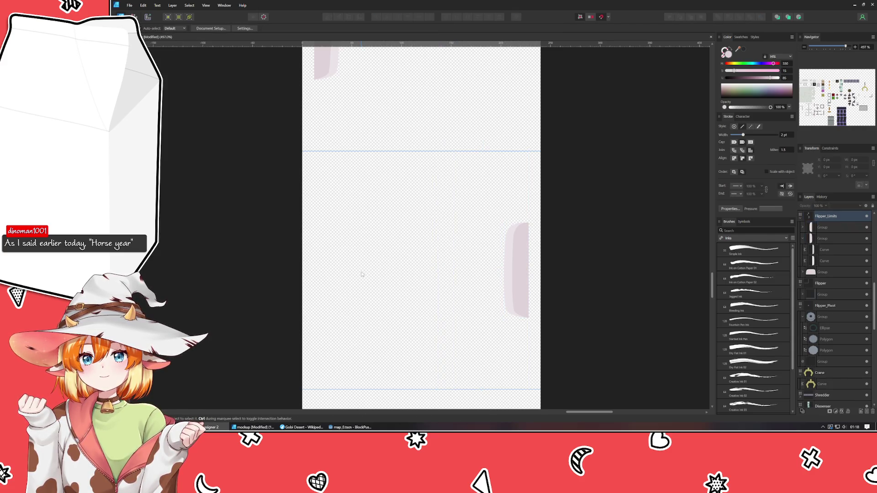
Duplicate the pink top shape down to the bottom tile and shorten its top edge.
scroll(363, 273, "down", 3)
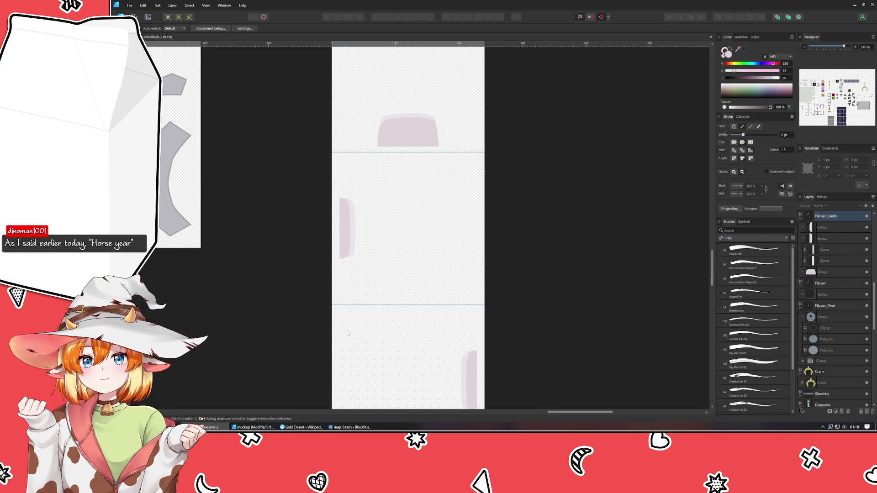
scroll(384, 185, "up", 3)
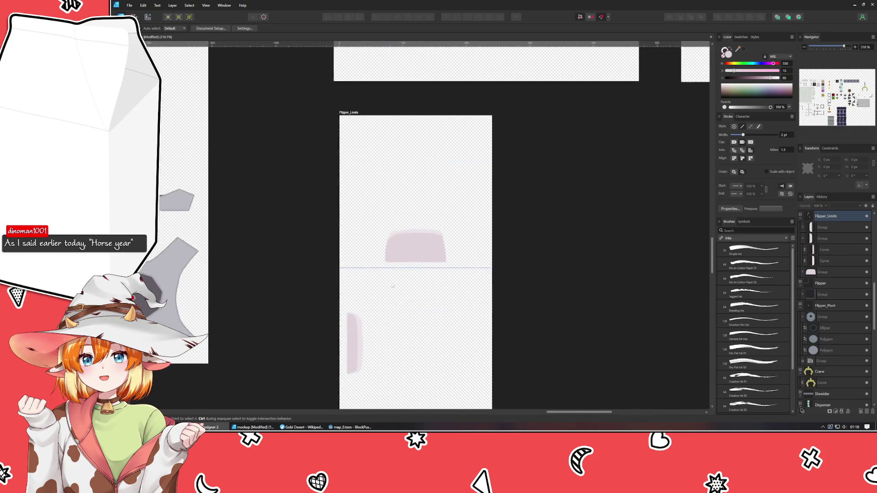
scroll(381, 203, "down", 3)
left_click(409, 146)
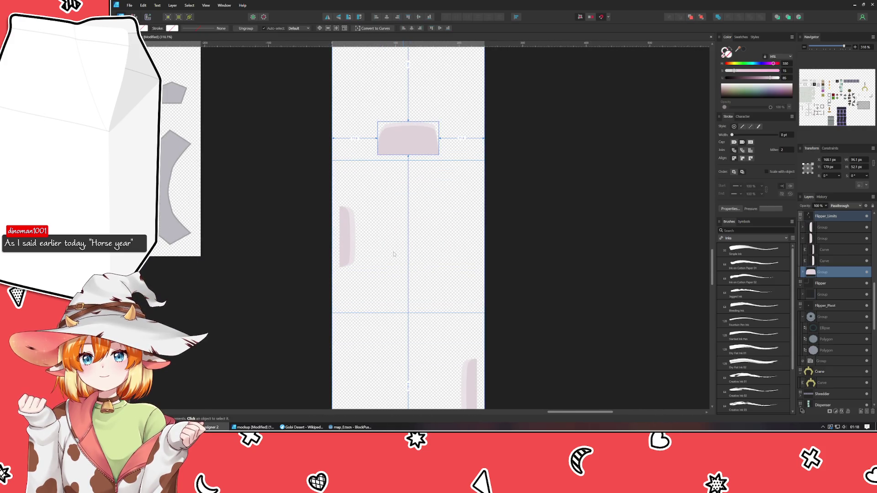
key("ctrl+j")
scroll(394, 254, "down", 3)
scroll(396, 92, "up", 2)
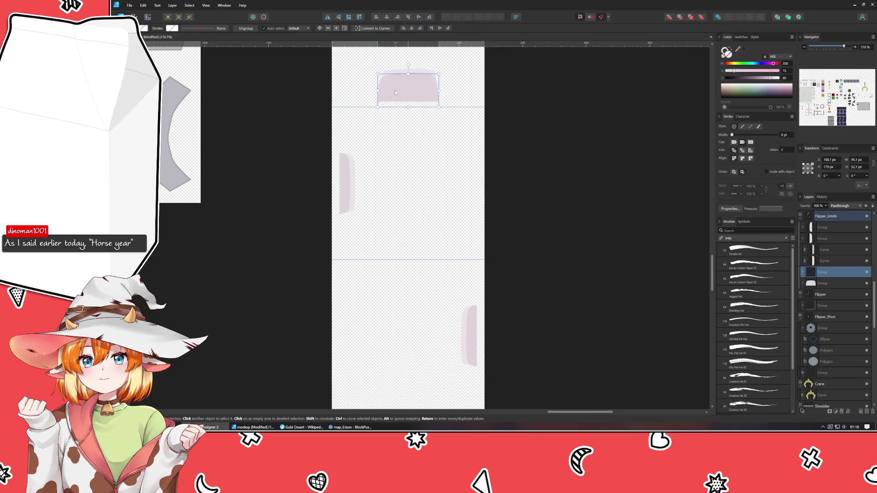
mouse_move(395, 93)
left_mouse_down()
mouse_move(410, 353)
mouse_move(441, 251)
mouse_move(396, 186)
mouse_move(390, 259)
mouse_move(380, 266)
mouse_move(390, 279)
mouse_move(395, 259)
left_mouse_up()
double_click(393, 261)
left_click(384, 296)
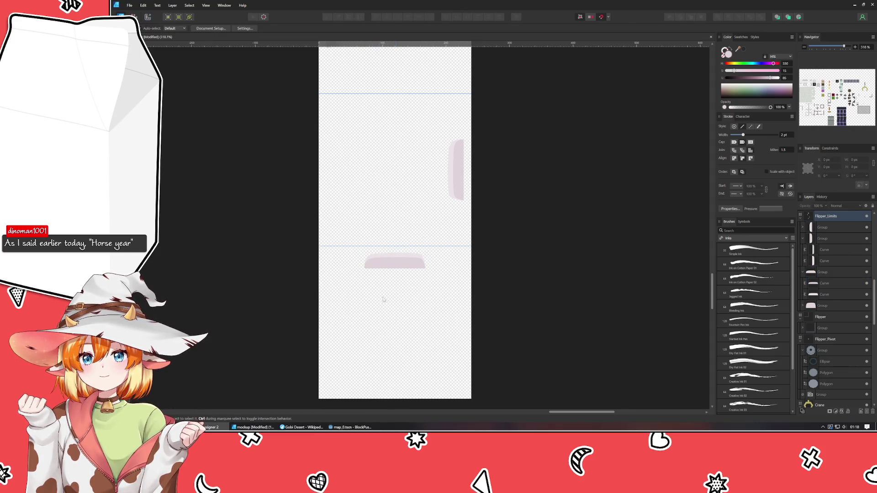
Fine-tune the position and bottom edge of the pink shape in the bottom tile.
scroll(425, 286, "down", 5)
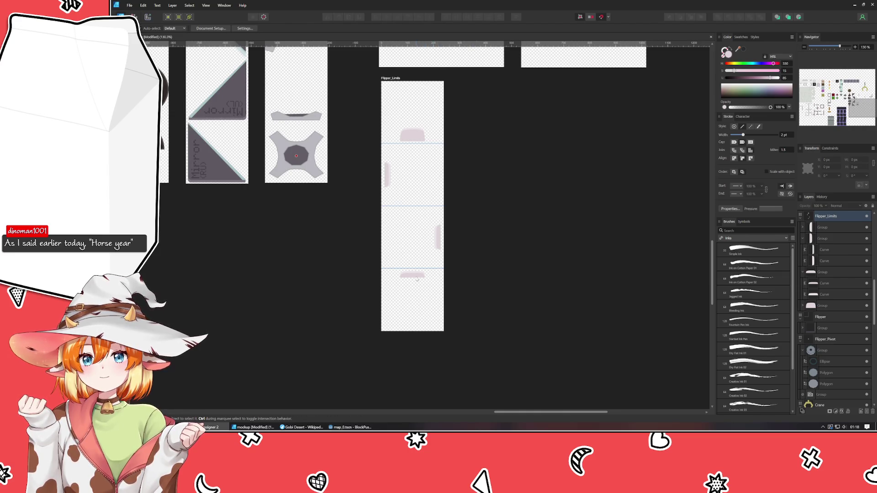
left_click(413, 276)
left_click_drag(411, 277, 412, 279)
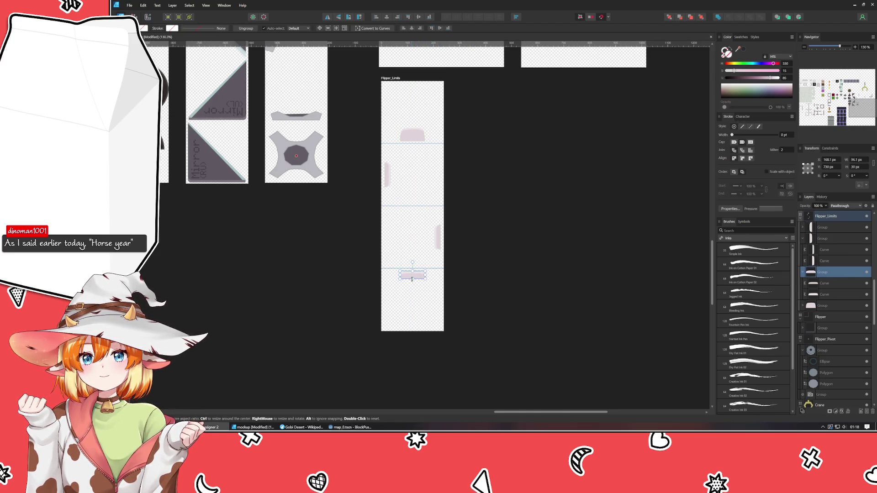
left_click(478, 288)
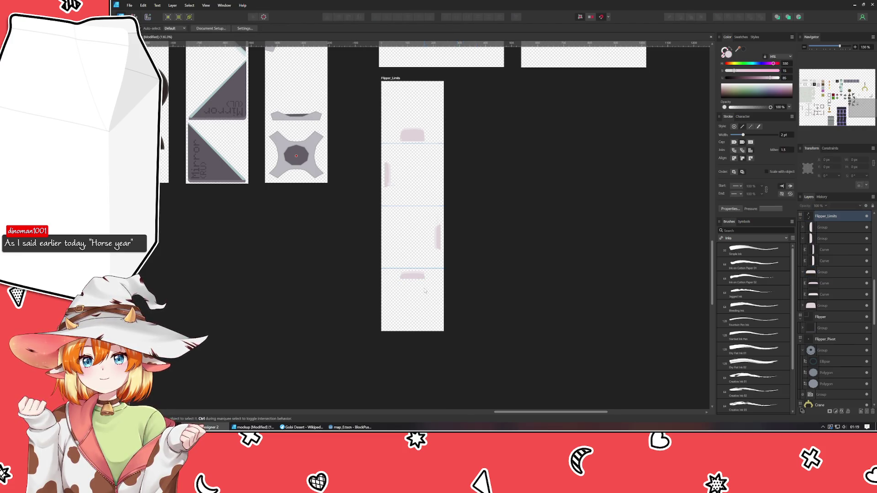
scroll(425, 291, "up", 11)
left_click(343, 215)
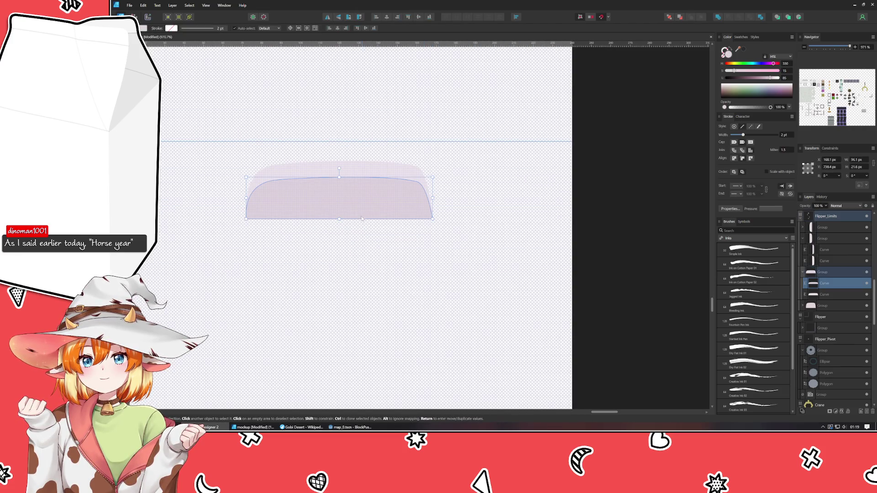
left_click(344, 240)
left_click(340, 218)
left_click_drag(338, 222, 338, 222)
left_click(385, 268)
scroll(385, 268, "down", 10)
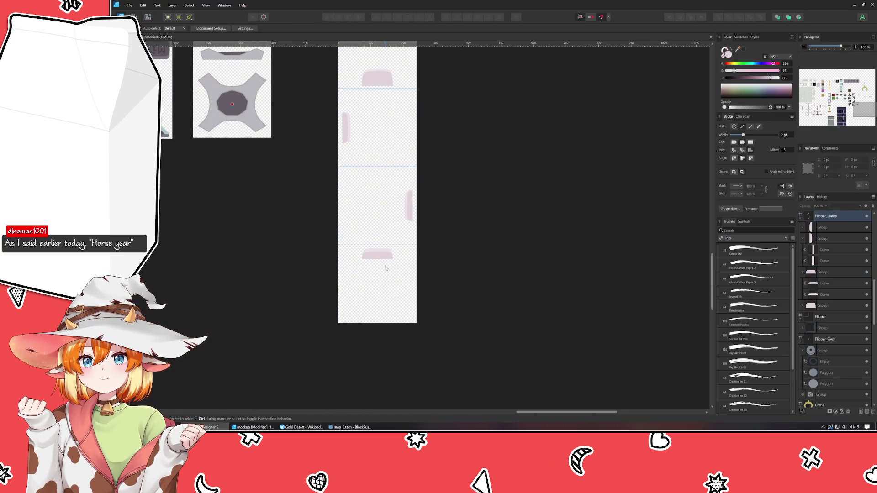
scroll(385, 268, "down", 5)
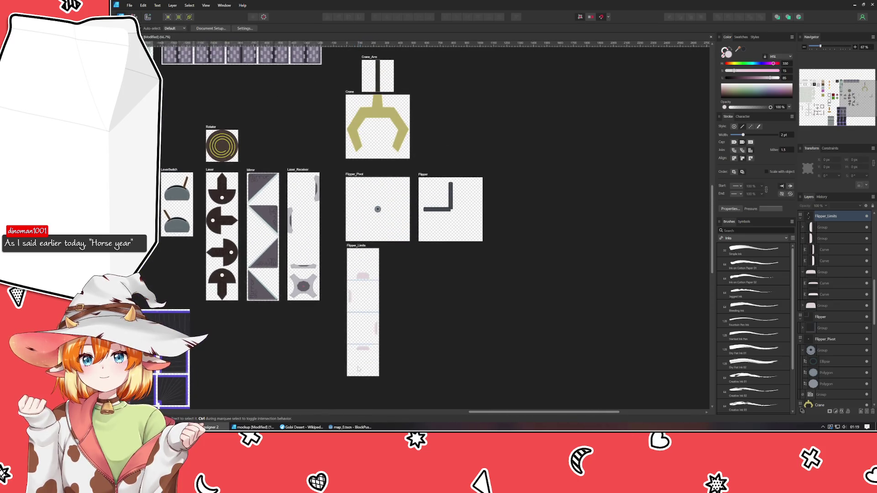
Shorten the pink mark on Flipper_Limits from its top to 43.1 px height.
left_click(434, 213)
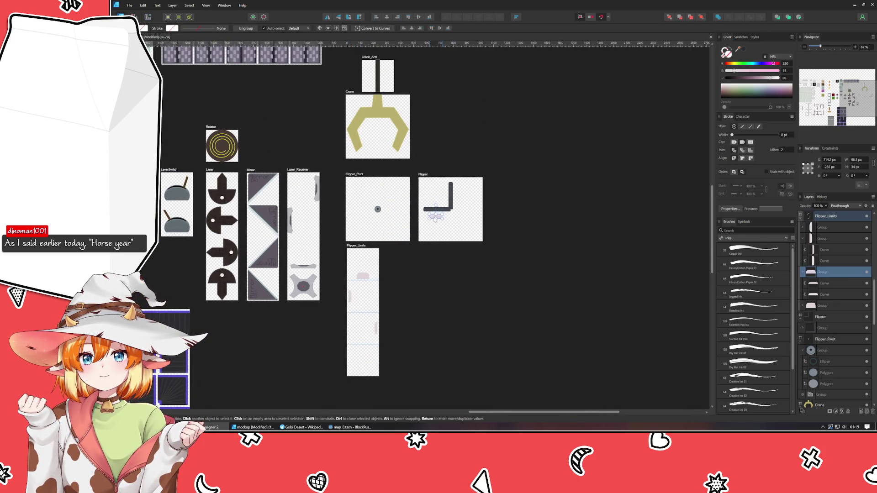
left_click(439, 292)
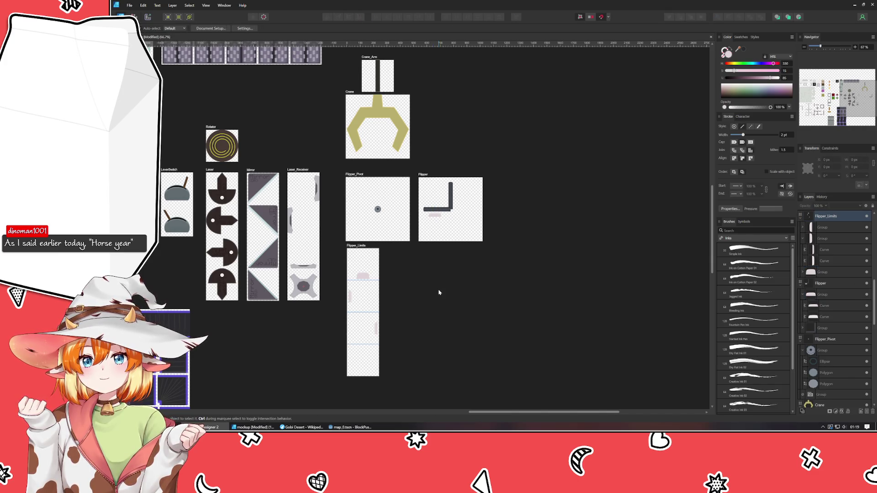
key("ctrl+z")
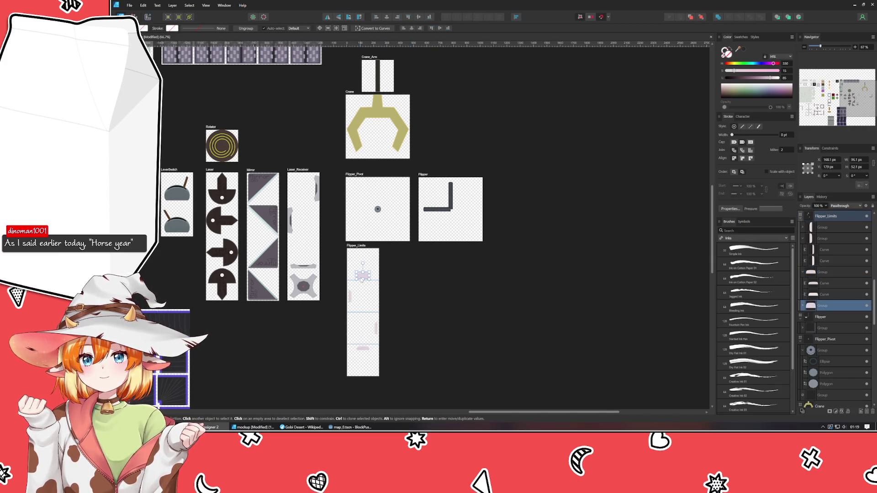
scroll(361, 279, "up", 4)
scroll(361, 279, "up", 1)
left_click_drag(369, 258, 368, 267)
double_click(372, 269)
left_click(462, 288)
Pan across the artboards, save the document and zoom out.
scroll(460, 285, "down", 3)
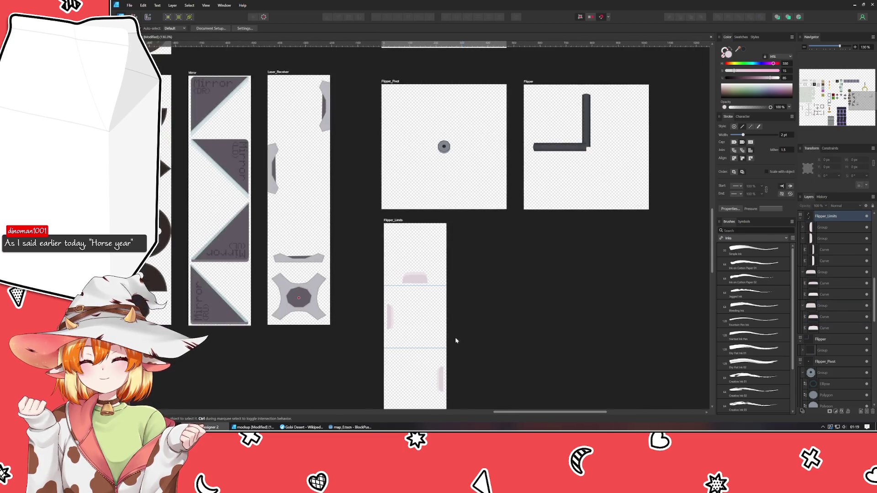
mouse_move(456, 343)
left_mouse_down()
mouse_move(435, 196)
mouse_move(425, 239)
left_mouse_up()
key("ctrl+s")
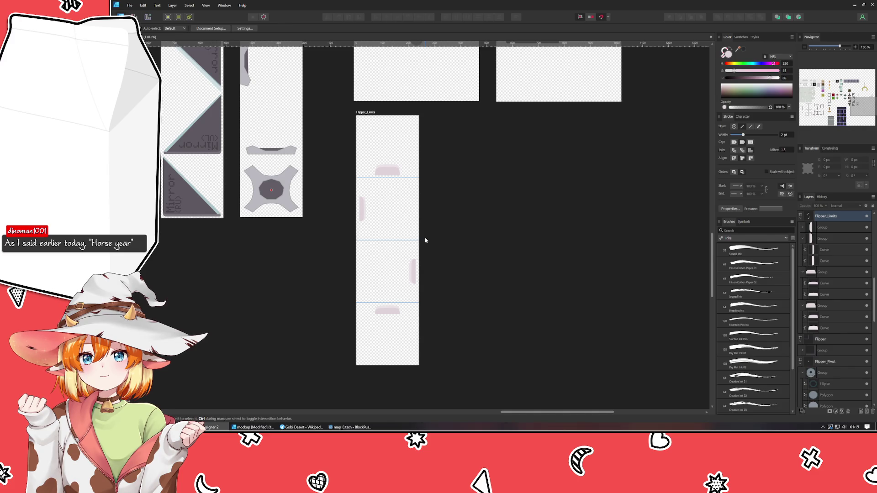
scroll(425, 240, "down", 5)
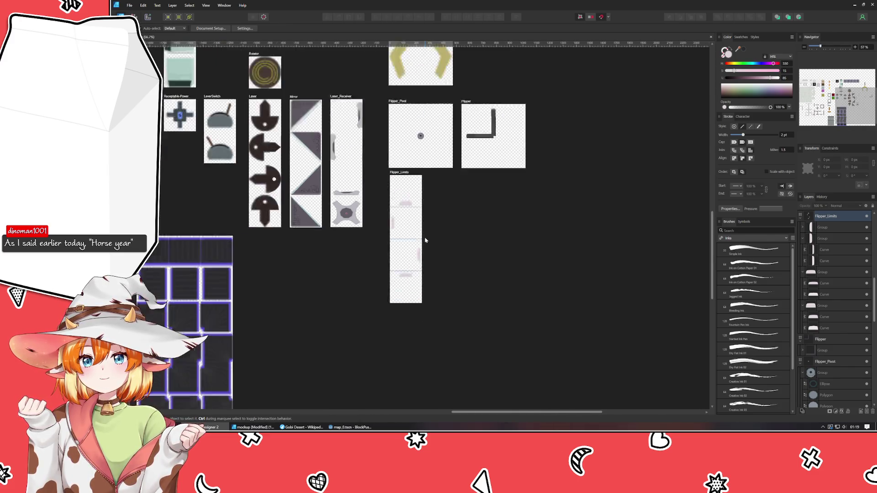
scroll(601, 249, "down", 4)
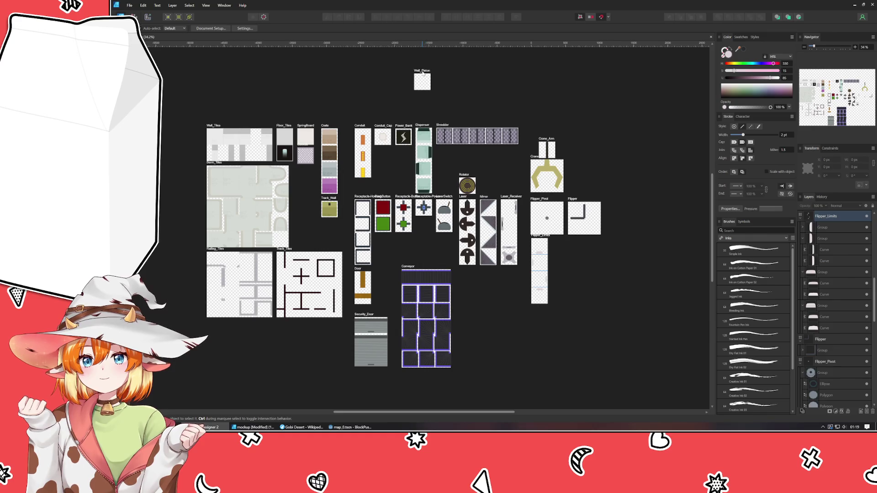
Move the Wall_Piston artboard down beside the Conveyor artboard.
mouse_move(423, 77)
left_mouse_down()
mouse_move(587, 165)
mouse_move(633, 165)
mouse_move(639, 134)
left_mouse_up()
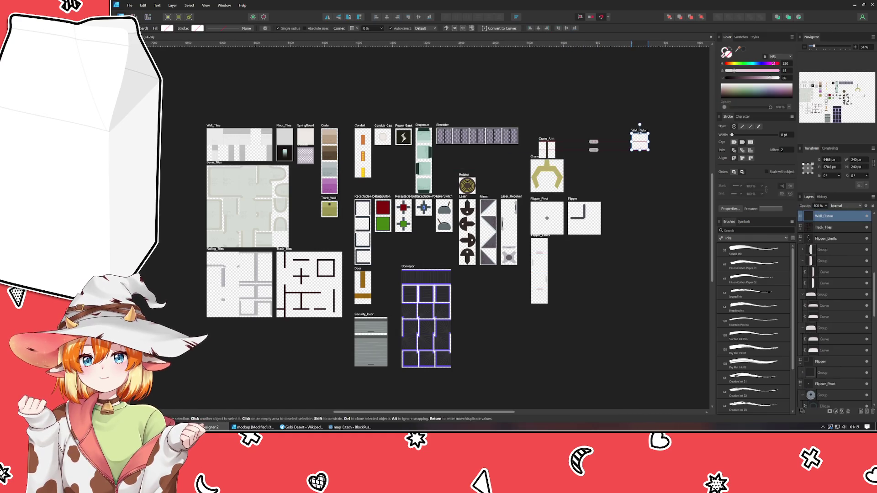
left_click(623, 266)
left_click_drag(623, 266, 417, 313)
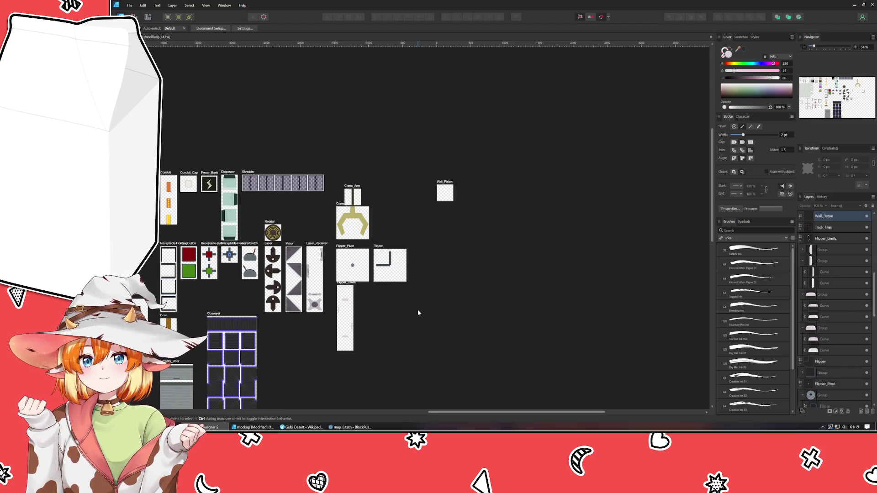
mouse_move(445, 183)
left_mouse_down()
mouse_move(428, 321)
mouse_move(400, 311)
mouse_move(404, 321)
mouse_move(256, 318)
mouse_move(288, 323)
left_mouse_up()
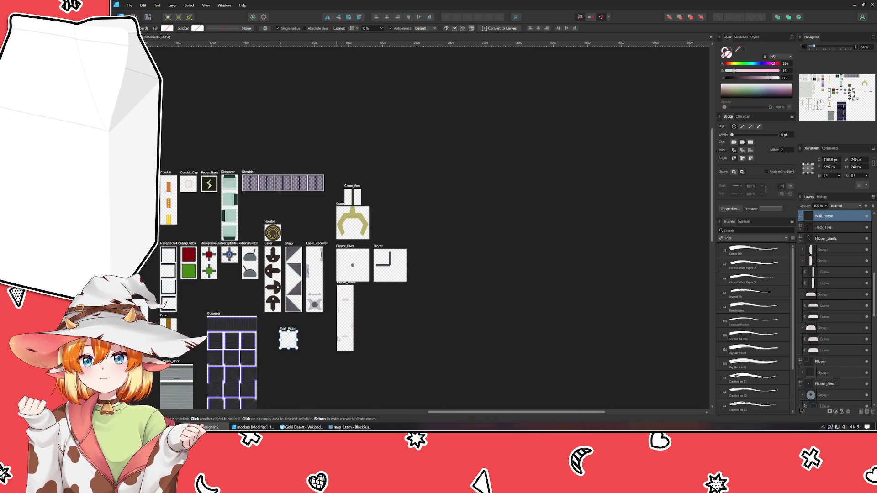
scroll(366, 274, "down", 3)
scroll(365, 274, "left", 3)
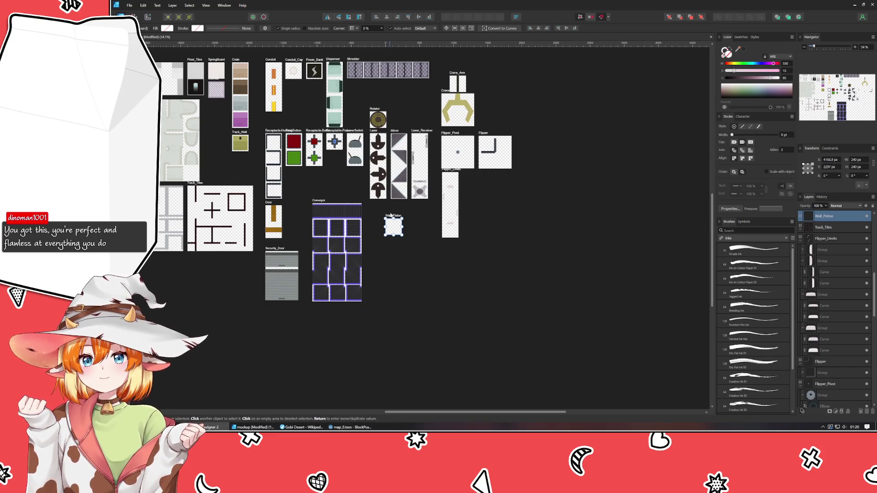
mouse_move(393, 230)
left_mouse_down()
mouse_move(379, 224)
mouse_move(374, 291)
mouse_move(373, 281)
left_mouse_up()
left_click(856, 167)
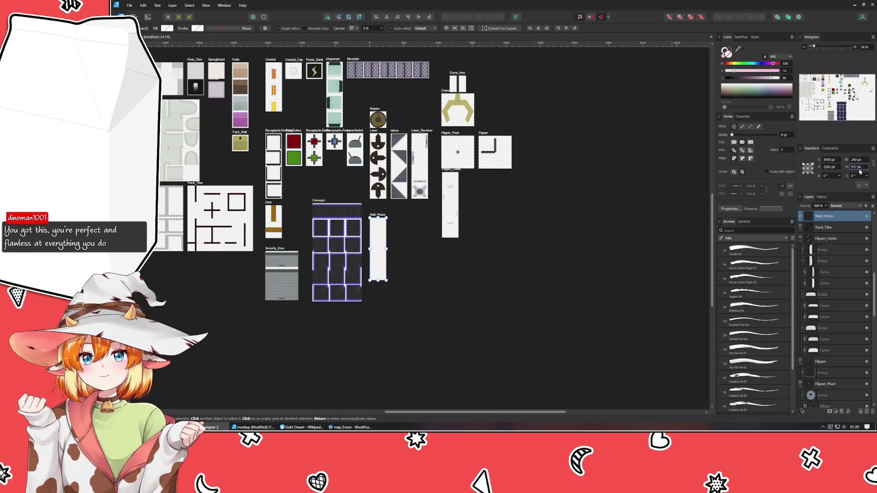
Set the Wall_Piston artboard's height to 960 px.
type("960")
key("Return")
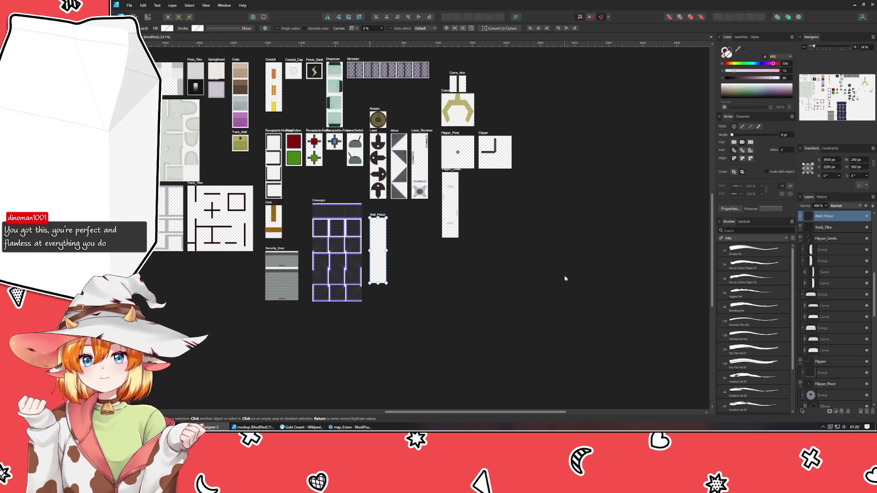
left_click(565, 278)
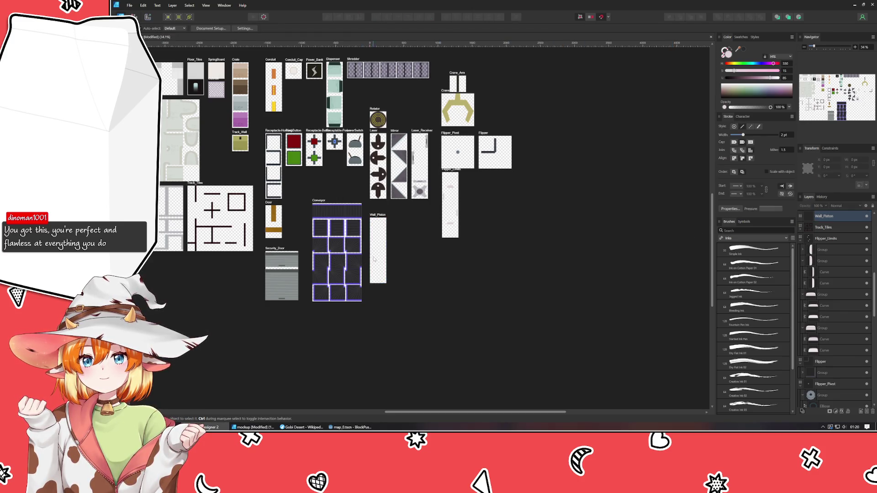
scroll(373, 257, "up", 5)
left_click(374, 257)
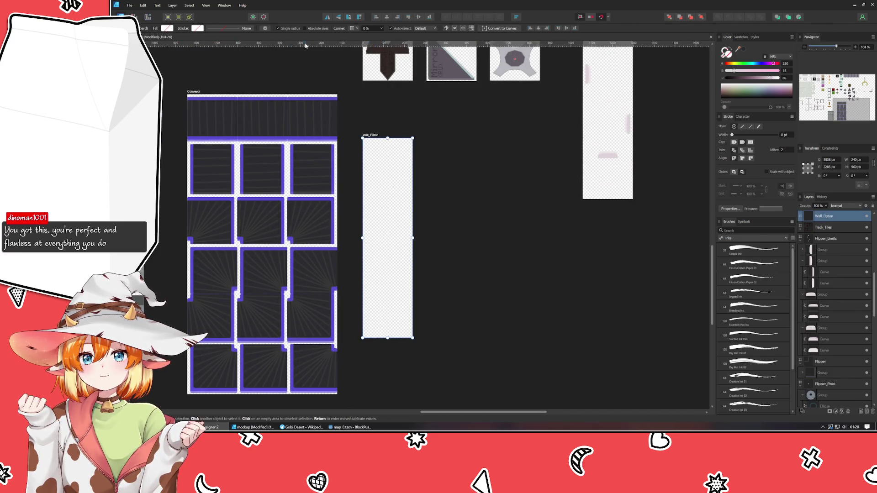
Add three horizontal guides dividing Wall_Piston into four tiles, then save.
mouse_move(306, 45)
left_mouse_down()
mouse_move(323, 160)
mouse_move(417, 239)
mouse_move(402, 238)
left_mouse_up()
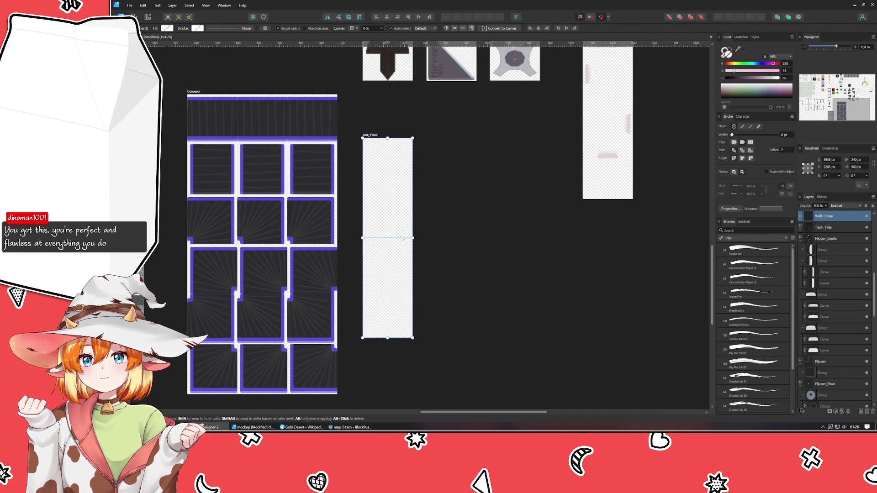
left_click_drag(386, 45, 373, 188)
mouse_move(374, 46)
left_mouse_down()
mouse_move(350, 285)
mouse_move(384, 288)
left_mouse_up()
left_click(448, 261)
left_click_drag(376, 134, 395, 134)
left_click_drag(513, 194, 450, 230)
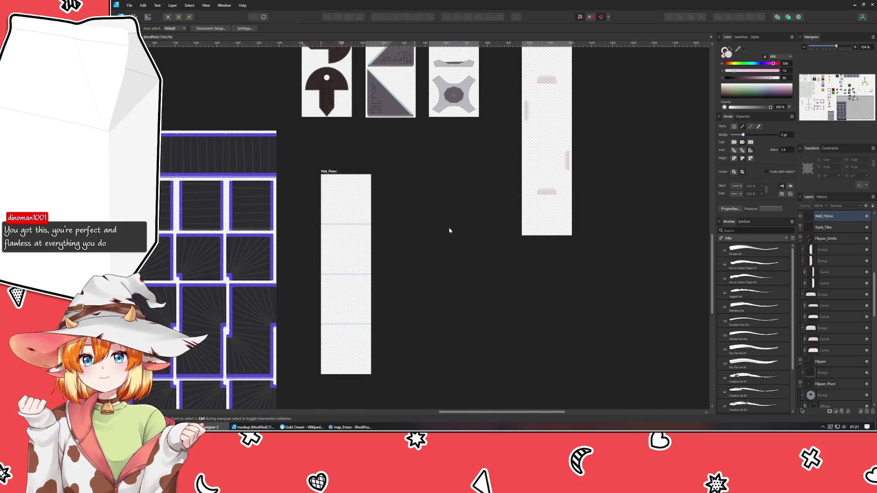
key("ctrl+s")
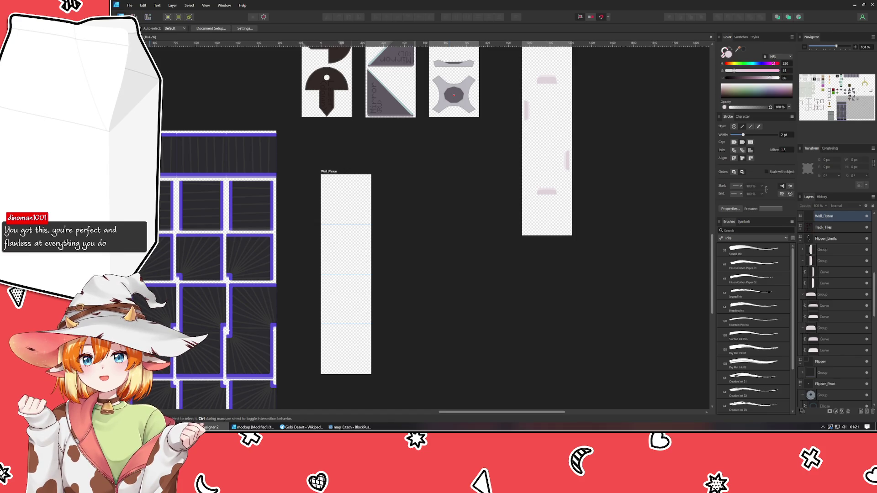
Switch to the level mockup document from the taskbar.
left_click(254, 427)
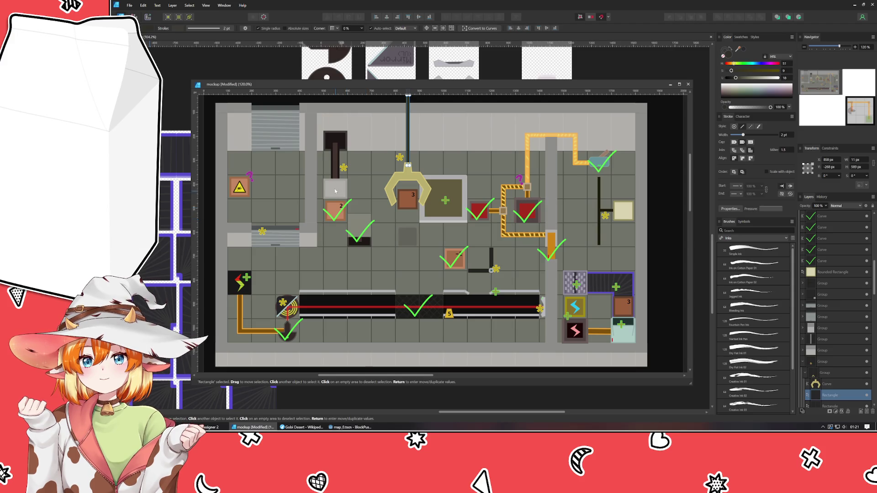
Slide the grey piston head up and back down the dark bar, undoing and redoing the downward move.
left_click_drag(335, 191, 332, 145)
left_click(364, 203)
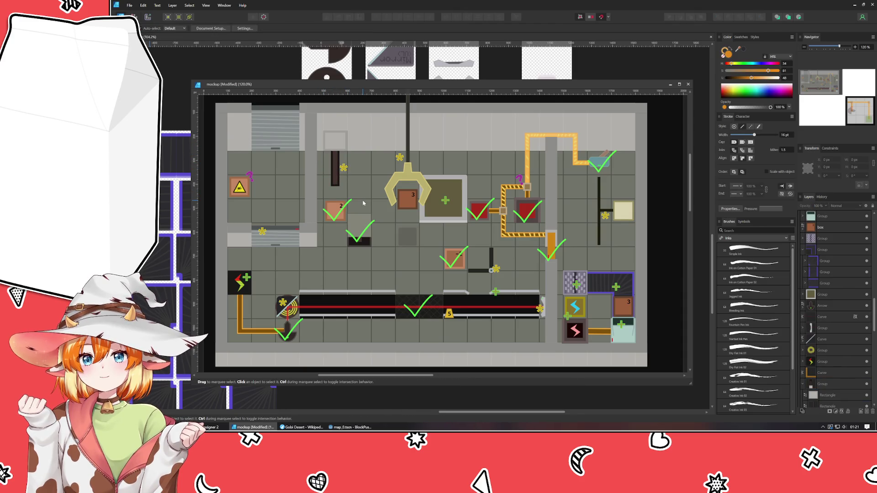
left_click_drag(334, 147, 332, 190)
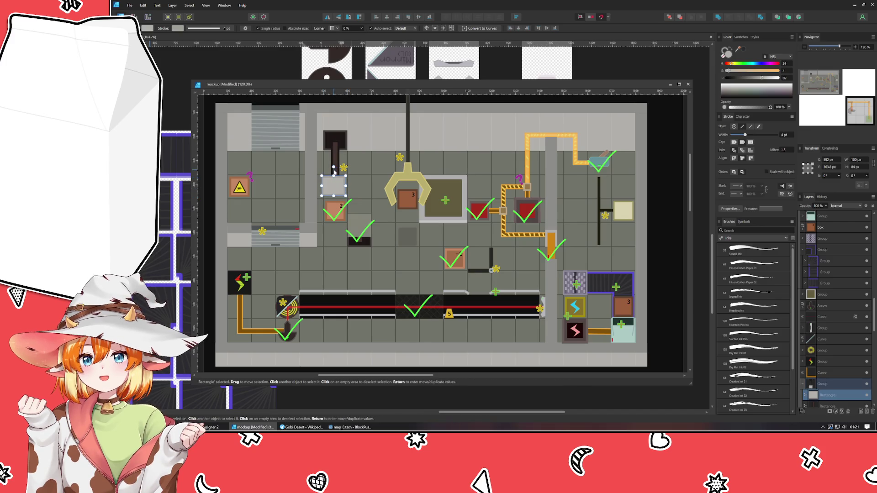
key("ctrl+z")
key("ctrl+d")
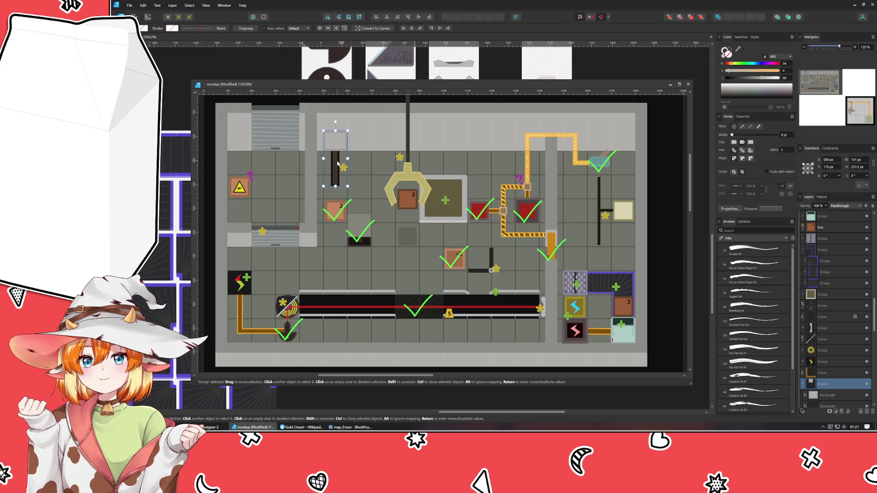
key("ctrl+shift+z")
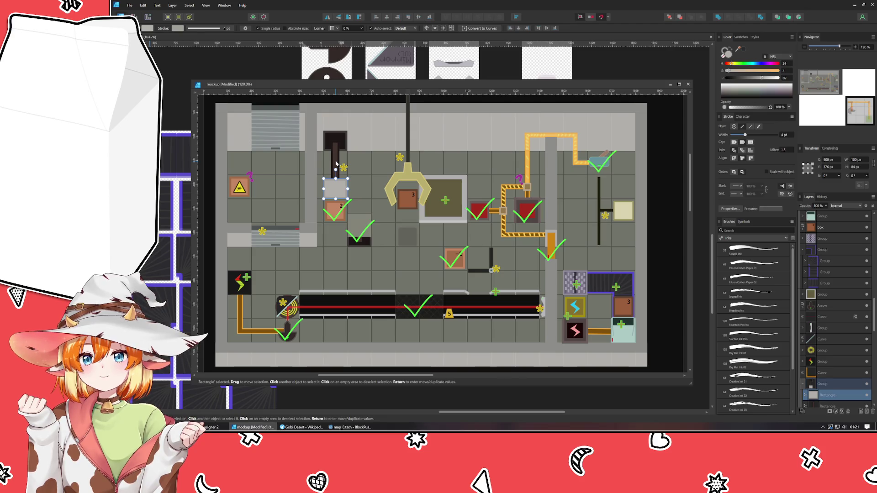
Move the piston pole and grey head together toward the top wall, then undo the final raise.
left_click_drag(338, 185, 338, 149)
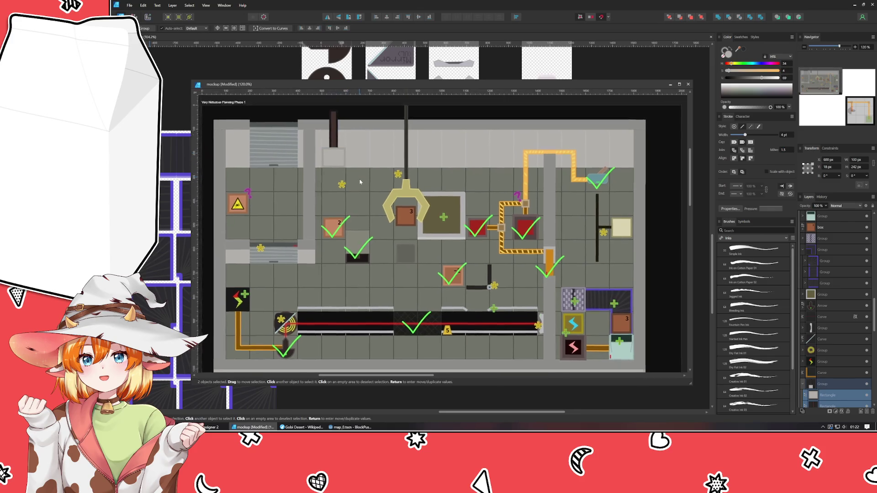
scroll(338, 141, "up", 3)
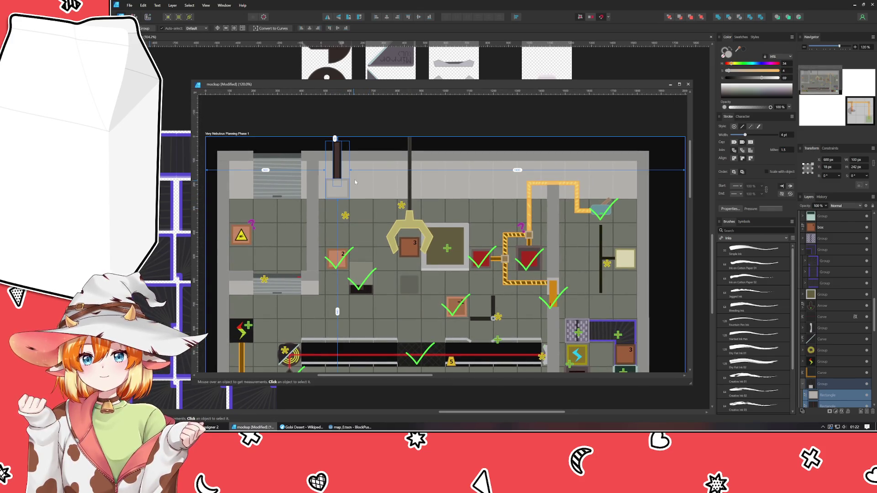
scroll(345, 180, "up", 5)
key("ctrl+d")
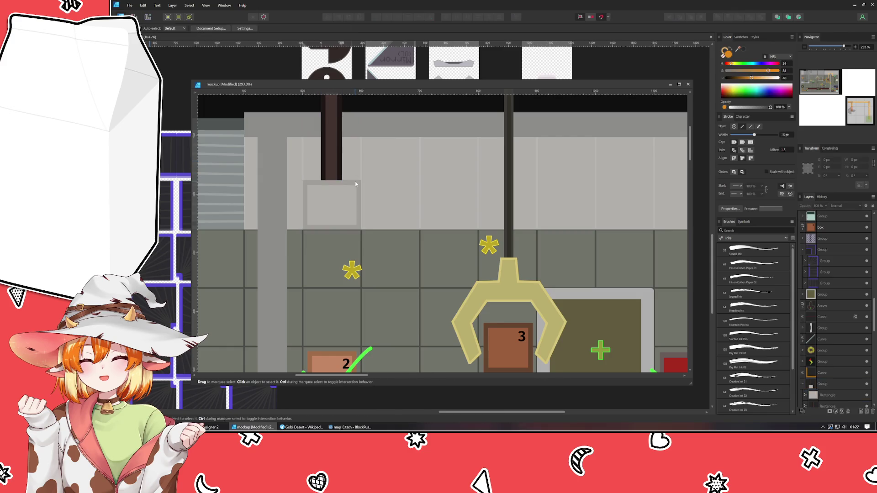
left_click(340, 211)
mouse_move(334, 251)
left_mouse_down()
mouse_move(335, 216)
mouse_move(336, 226)
left_mouse_up()
key("ctrl+d")
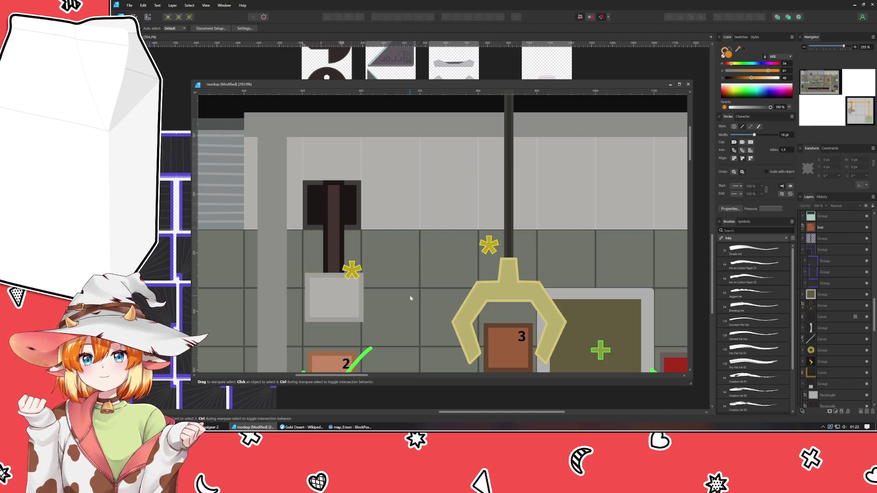
key("ctrl+z")
key("ctrl+z")
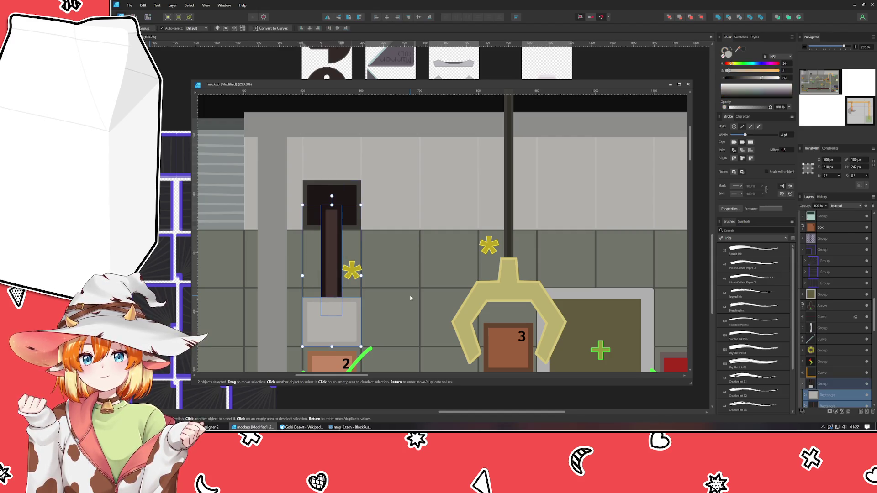
key("Escape")
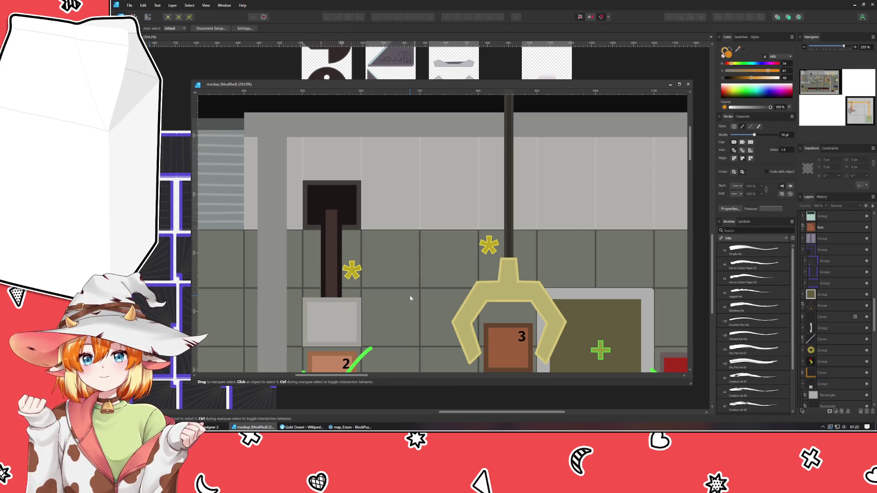
scroll(410, 297, "down", 8)
scroll(366, 177, "up", 4)
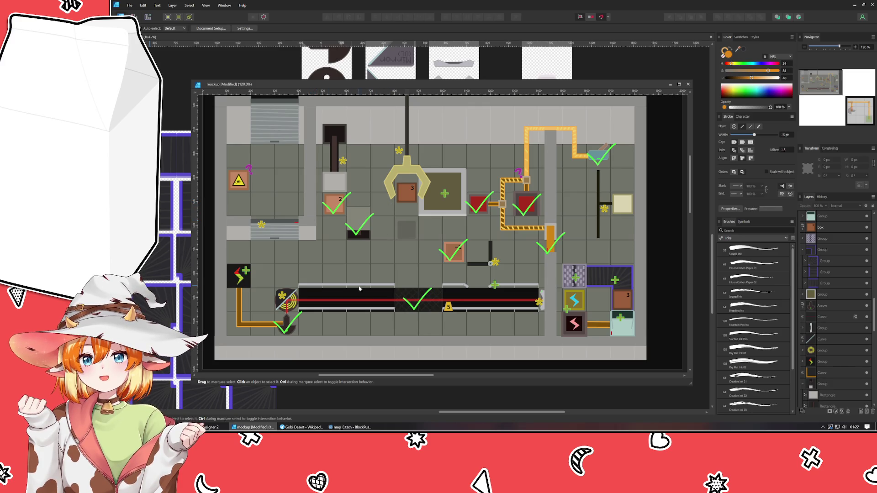
Save the level mockup with Ctrl+S and close its window.
key("ctrl+s")
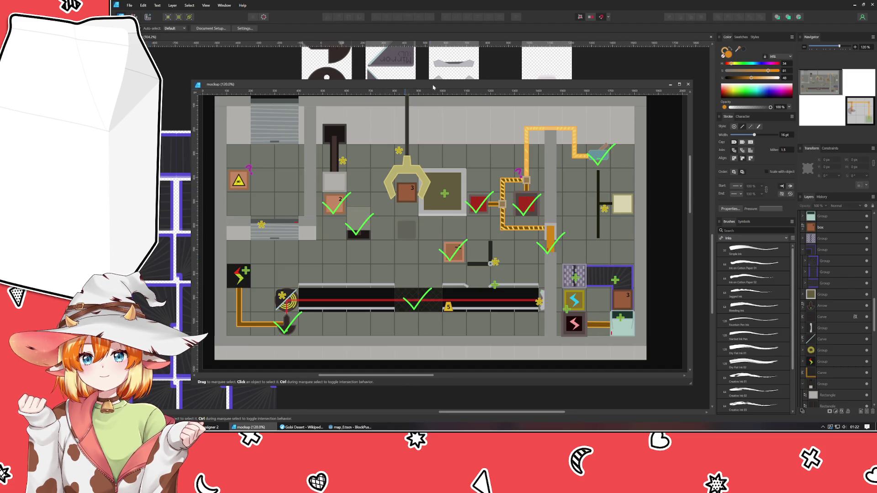
left_click(670, 84)
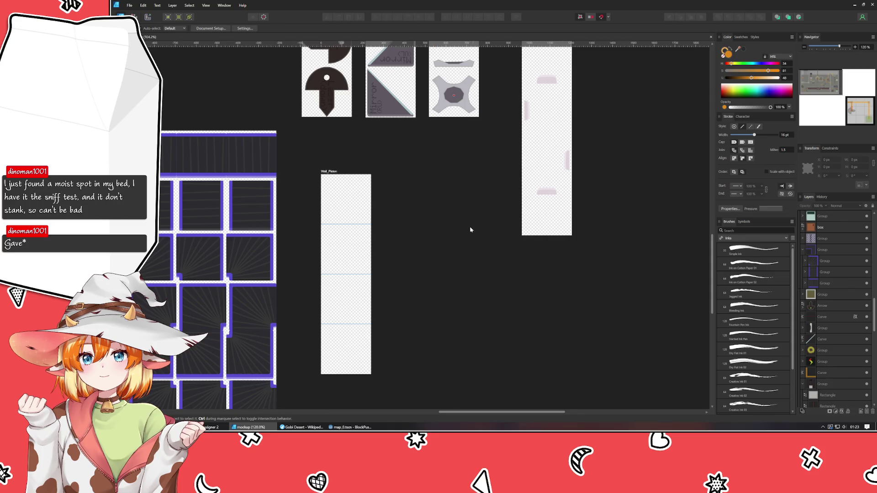
scroll(471, 229, "down", 2)
Scroll and pan the canvas to bring the empty Wall_Piston artboard into view.
scroll(517, 239, "up", 2)
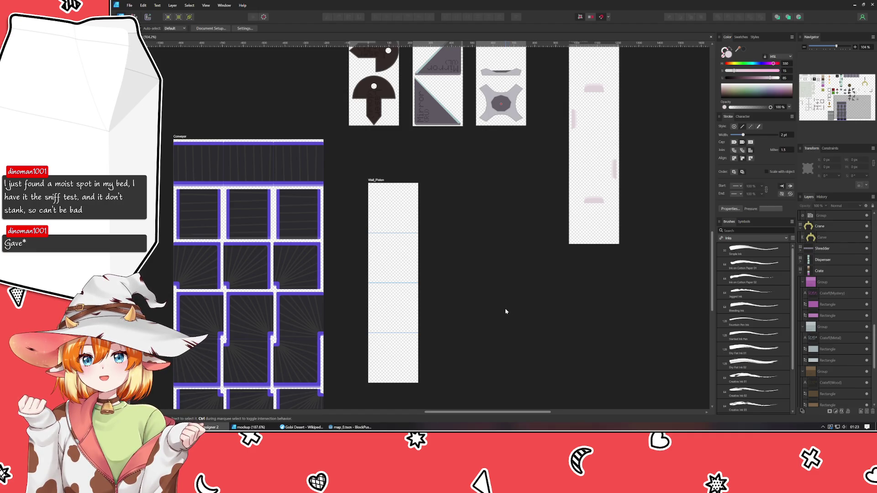
left_click_drag(503, 309, 486, 310)
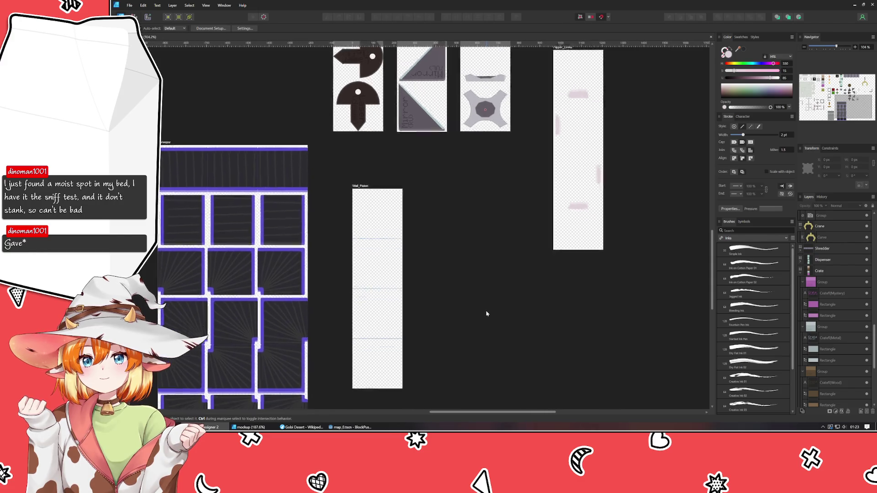
Rename the Wall_Piston artboard to Wall_Piston_Plate.
left_click(364, 185)
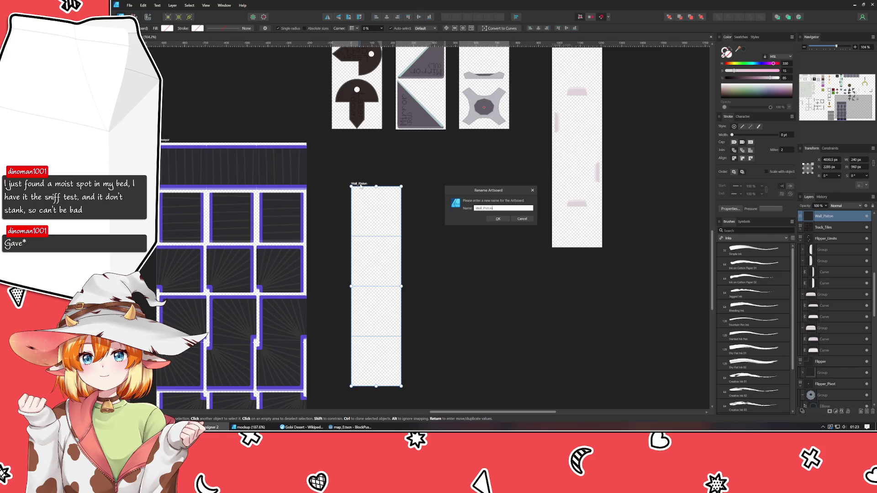
type("e")
key("Return")
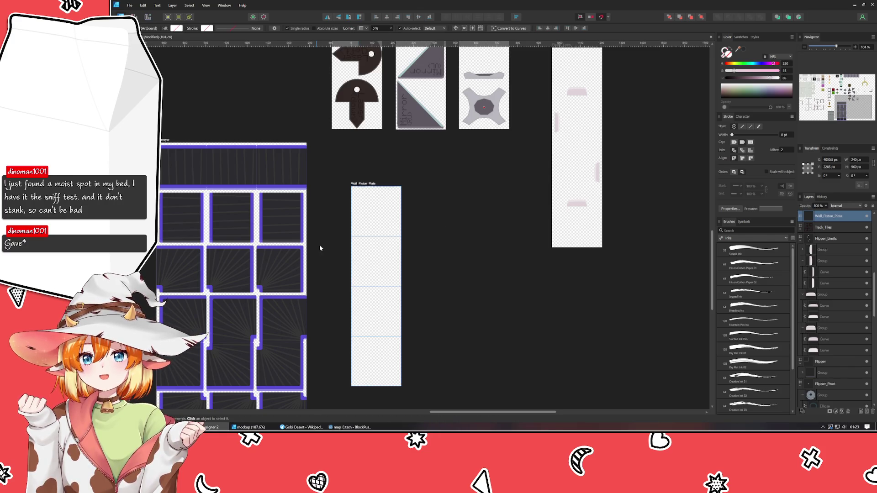
scroll(333, 238, "up", 3)
scroll(315, 216, "right", 1)
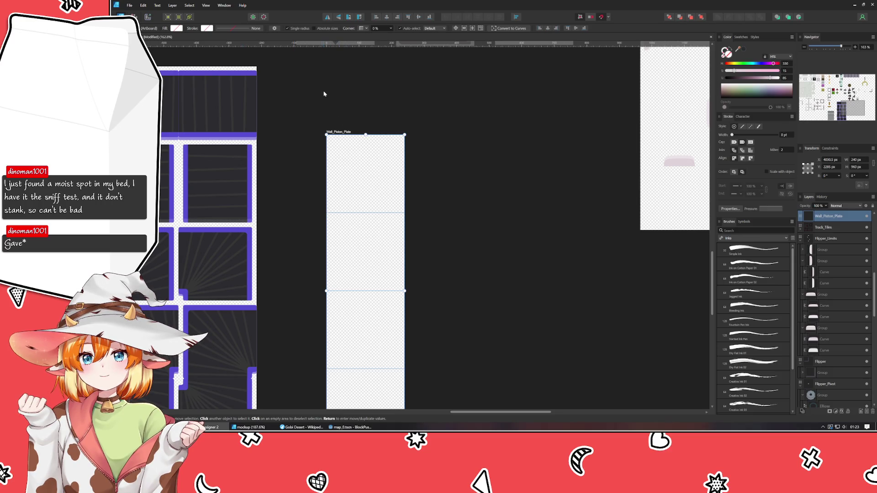
Copy the light H-Wall (Lower) tile from Wall_Tiles into the plate's top square.
mouse_move(315, 98)
left_mouse_down()
mouse_move(374, 239)
mouse_move(359, 231)
left_mouse_up()
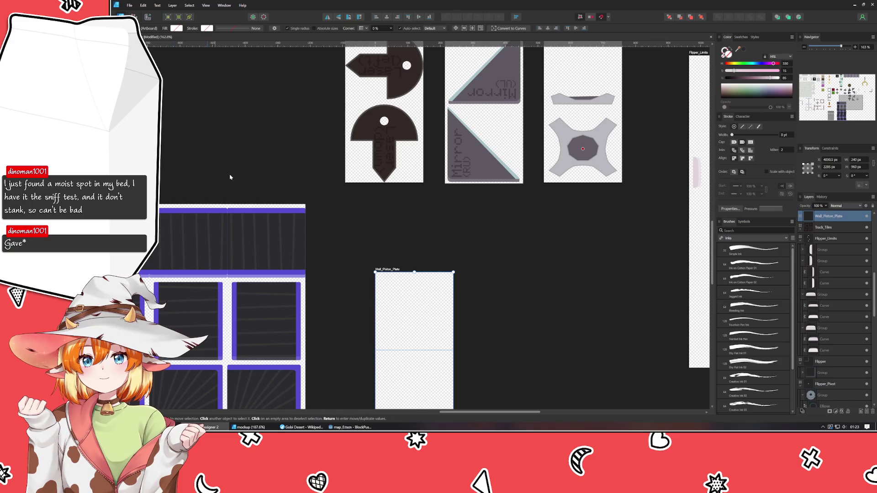
scroll(344, 156, "left", 5)
scroll(366, 182, "up", 5)
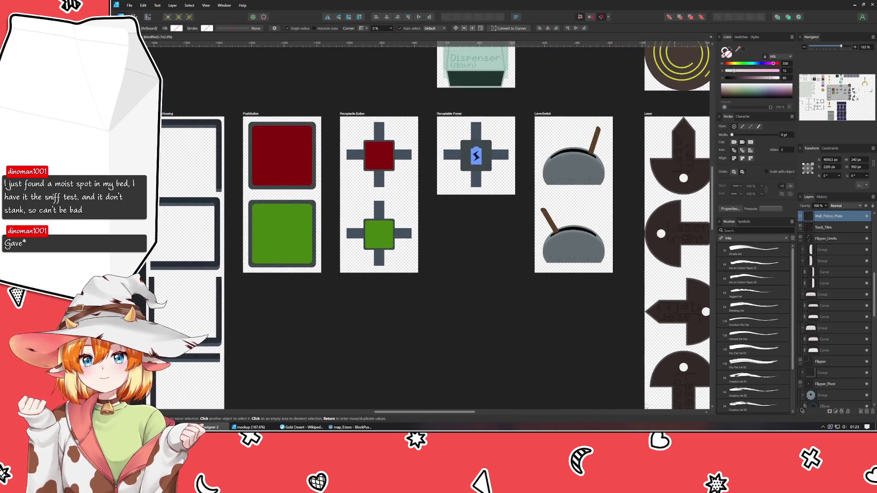
mouse_move(383, 206)
left_mouse_down()
mouse_move(387, 362)
mouse_move(325, 266)
left_mouse_up()
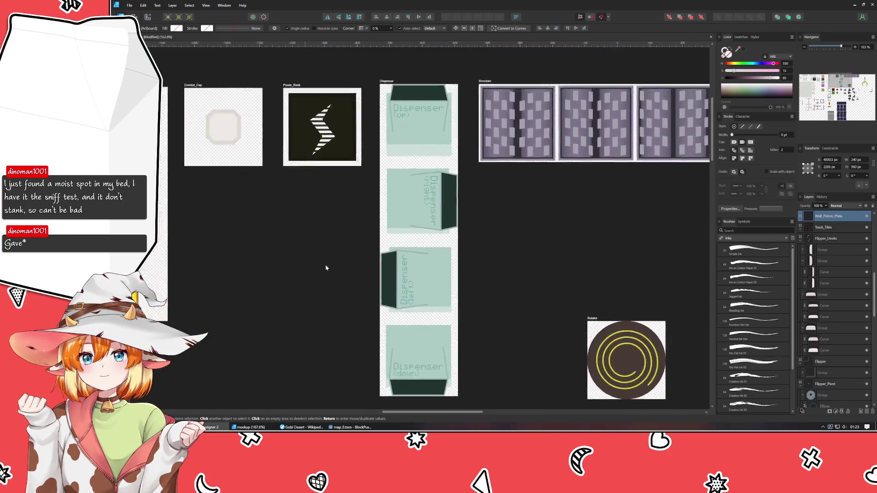
scroll(441, 250, "down", 3)
scroll(684, 204, "up", 2)
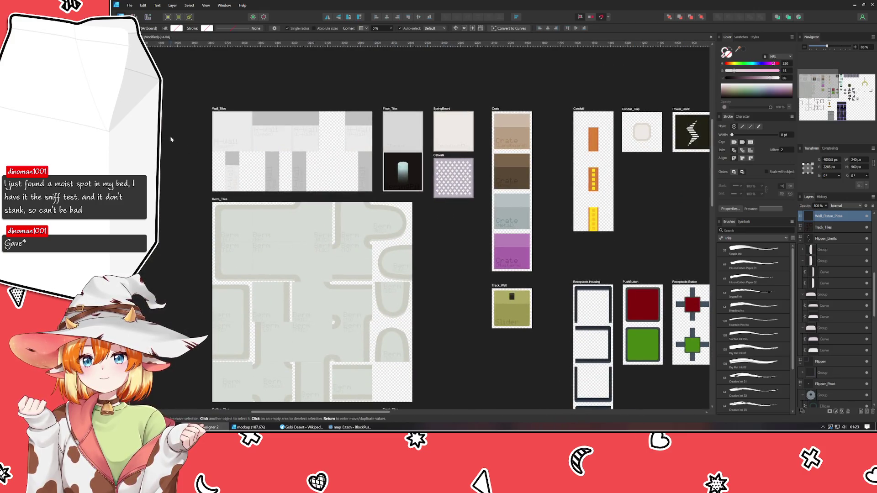
left_click(229, 146)
left_click_drag(457, 262, 447, 232)
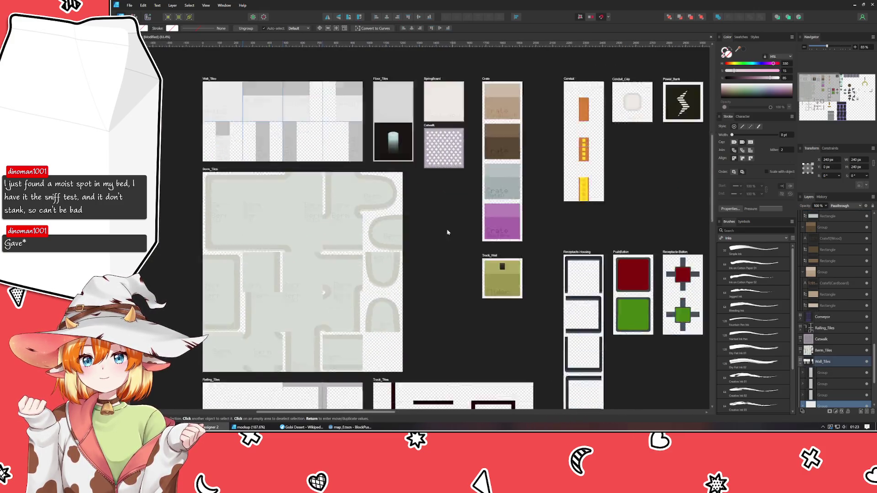
scroll(447, 233, "down", 5)
scroll(447, 233, "right", 5)
left_click(462, 155)
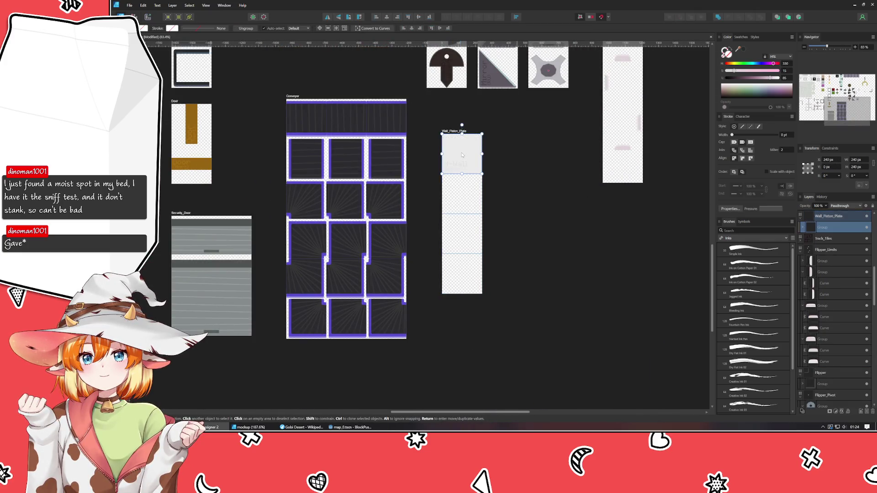
Change the top tile's label from 'H-Wall (Lower)' to 'Piston (Top)'.
scroll(463, 155, "up", 7)
left_click(379, 253)
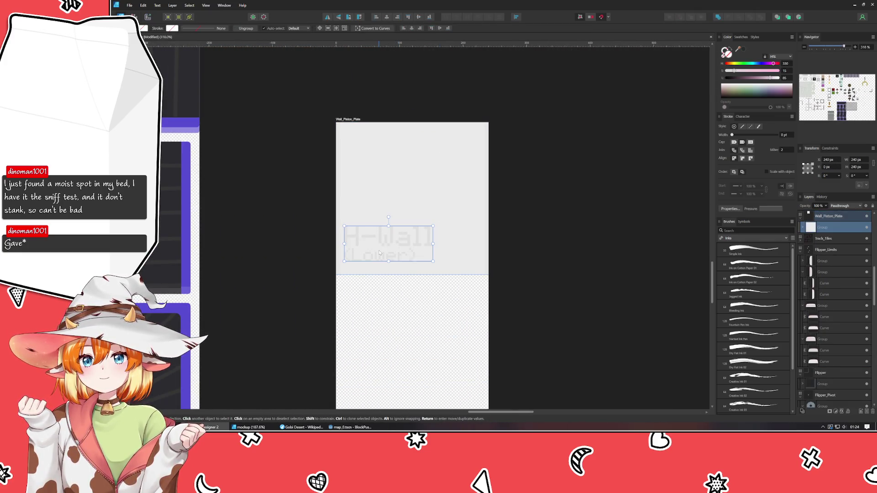
double_click(379, 252)
double_click(371, 236)
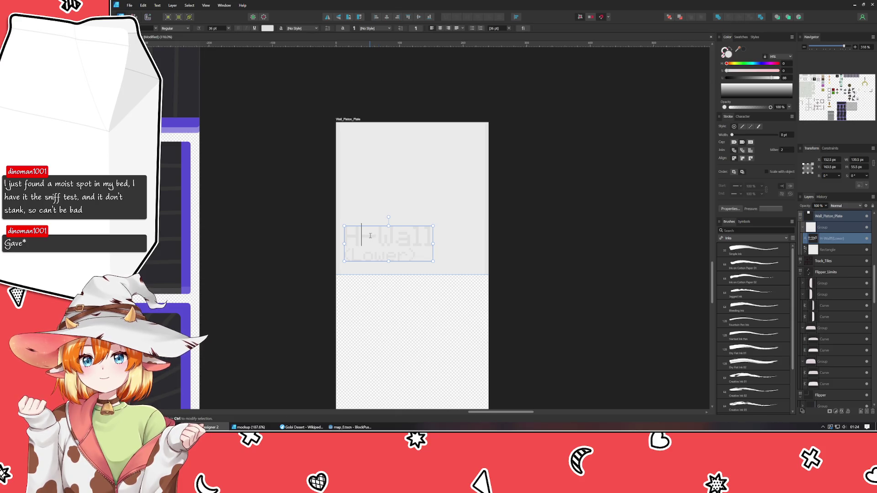
triple_click(371, 236)
type("Piston")
key("Down")
key("Left")
key("BackSpace")
key("BackSpace")
key("BackSpace")
type("Top")
key("Escape")
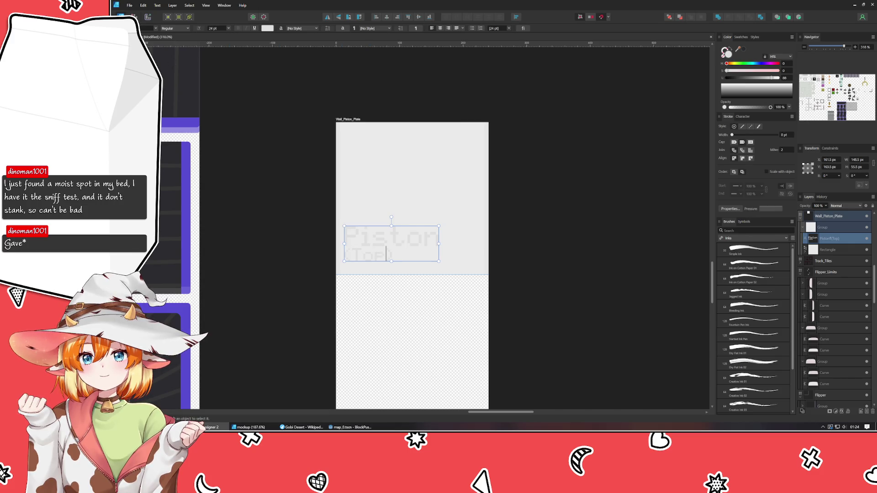
key("Escape")
Trim the plate to 230 px tall, group it, and move it flush with the tile top.
left_click(278, 199)
left_click(414, 161)
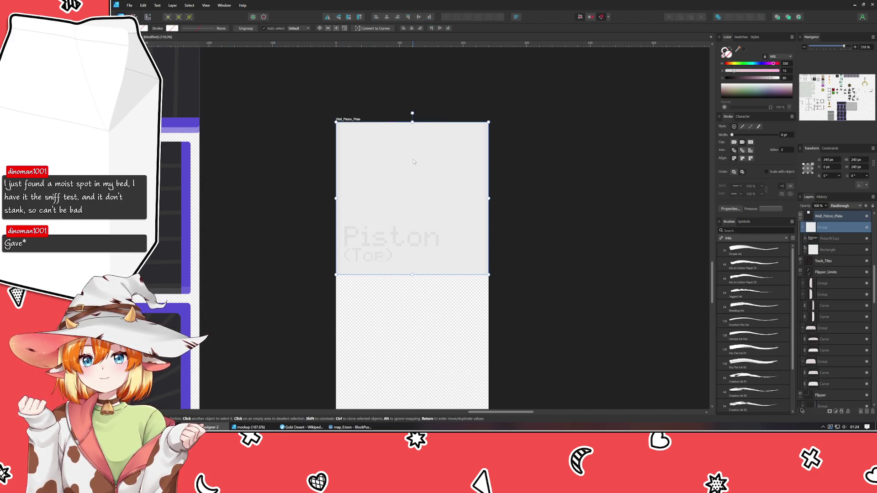
left_click_drag(412, 122, 411, 128)
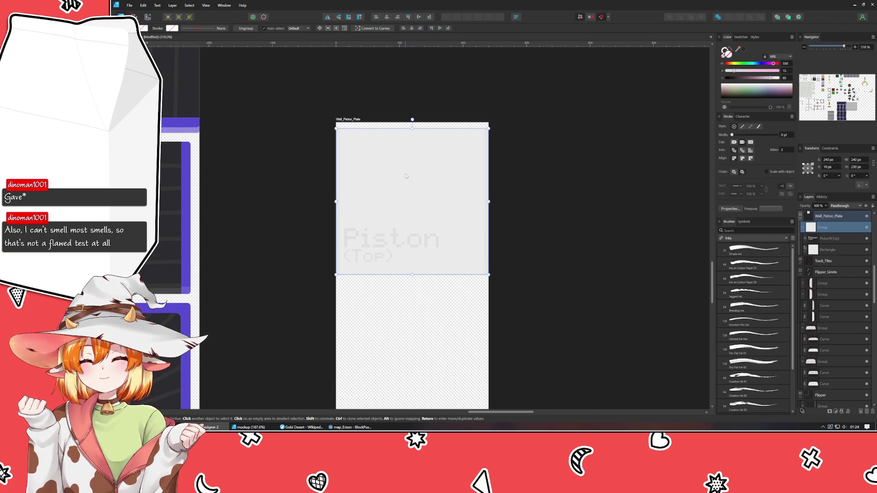
key("ctrl+g")
left_click_drag(411, 177, 412, 170)
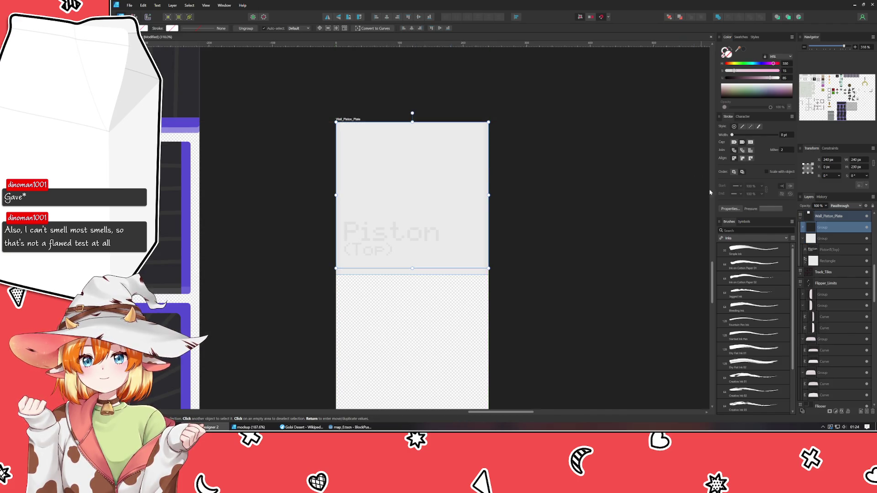
Move the background rectangle out of the plate group and shorten it to a 48 px strip.
left_click(802, 228)
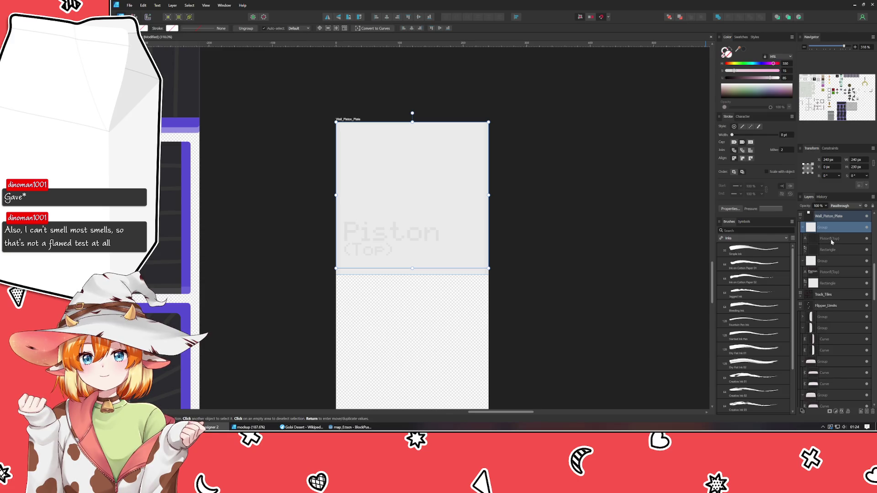
left_click(830, 240)
mouse_move(831, 249)
left_mouse_down()
mouse_move(827, 217)
mouse_move(826, 267)
left_mouse_up()
left_click(829, 264)
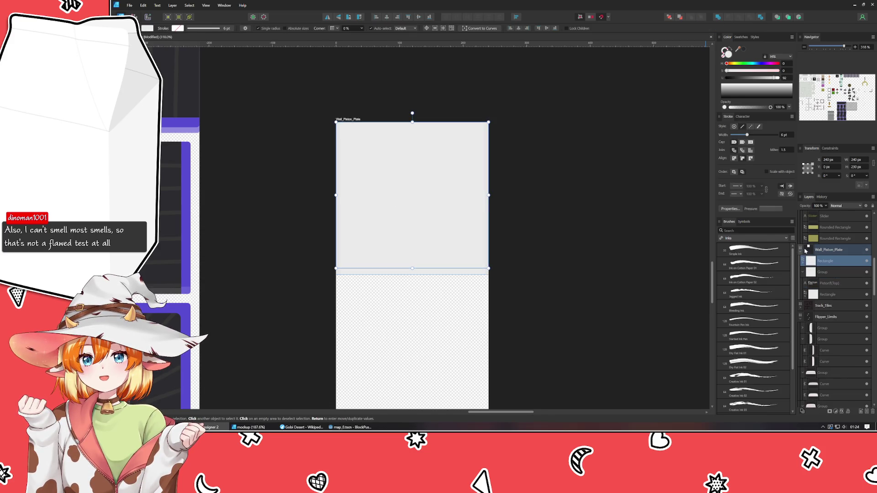
left_click(802, 274)
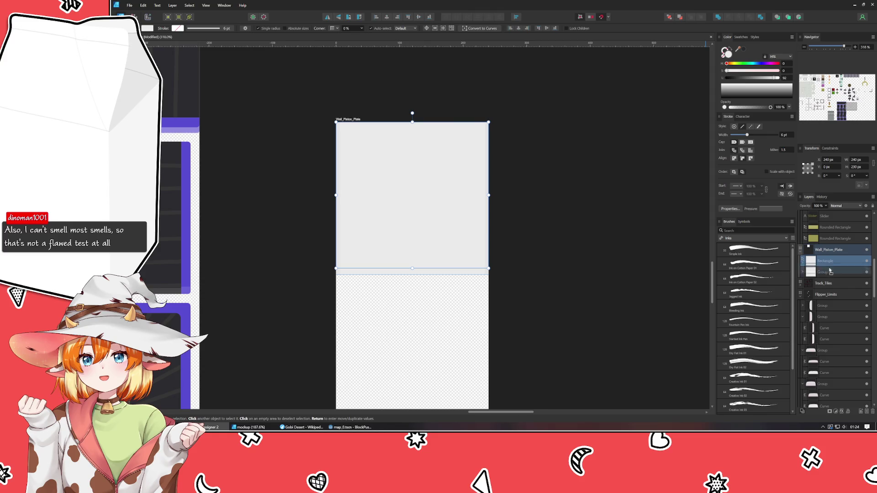
left_click_drag(828, 277, 828, 280)
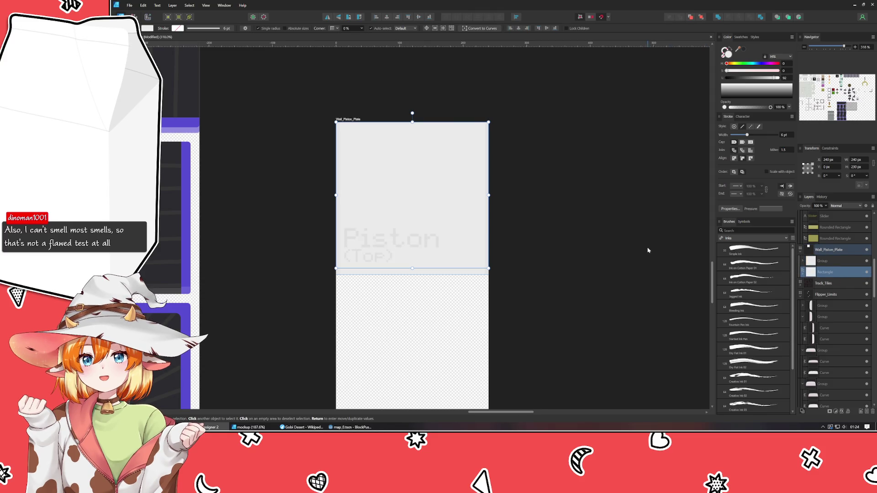
left_click_drag(412, 268, 412, 153)
Tint the plate group pale pink by adjusting HSL saturation and lightness.
left_click(467, 197)
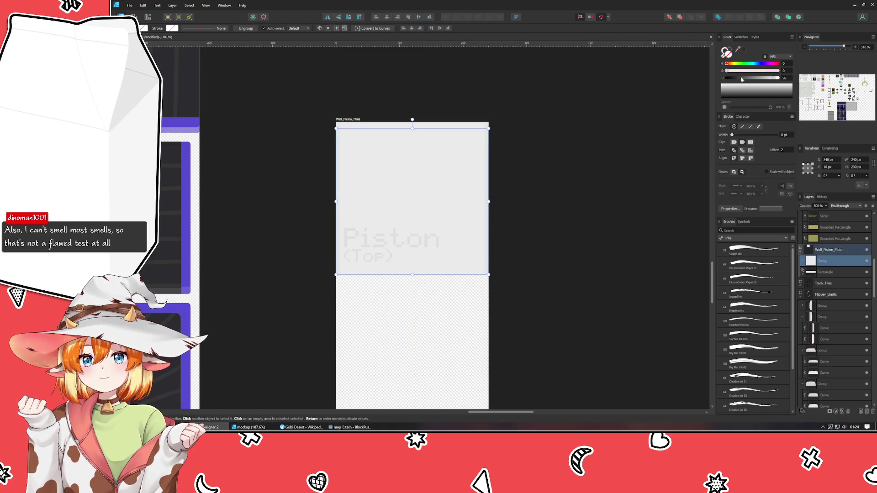
left_click_drag(729, 71, 736, 71)
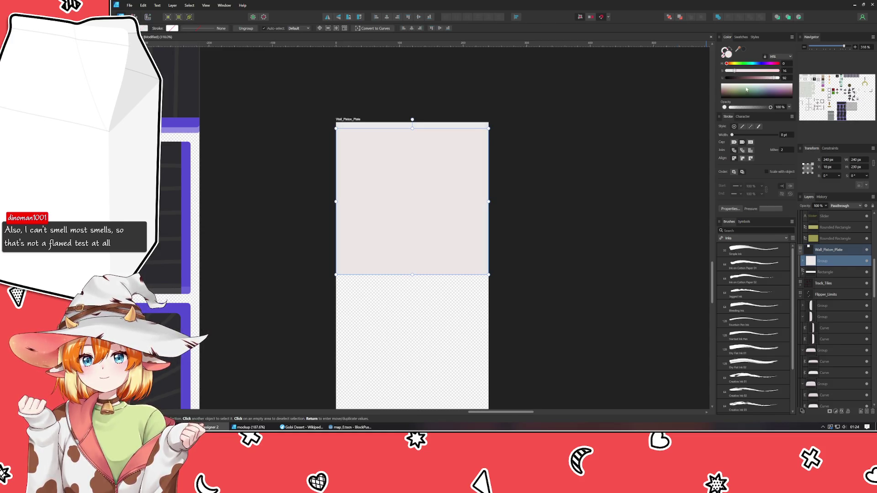
left_click_drag(773, 79, 771, 78)
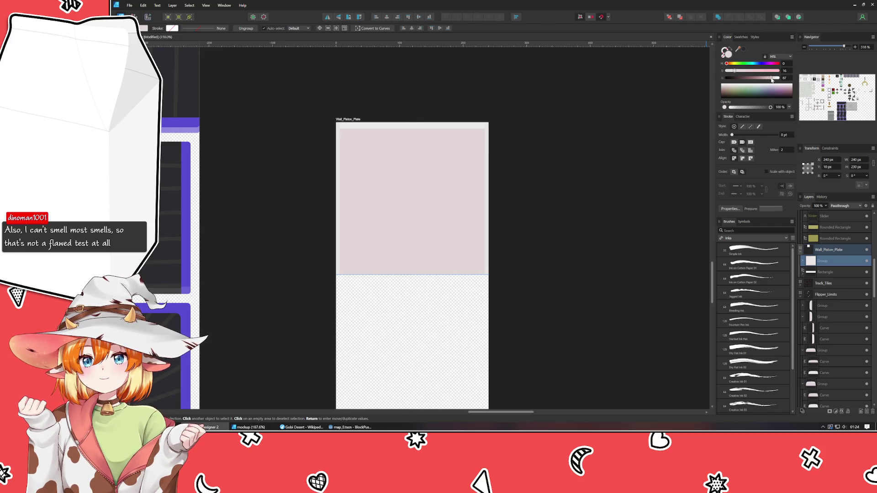
left_click(467, 127)
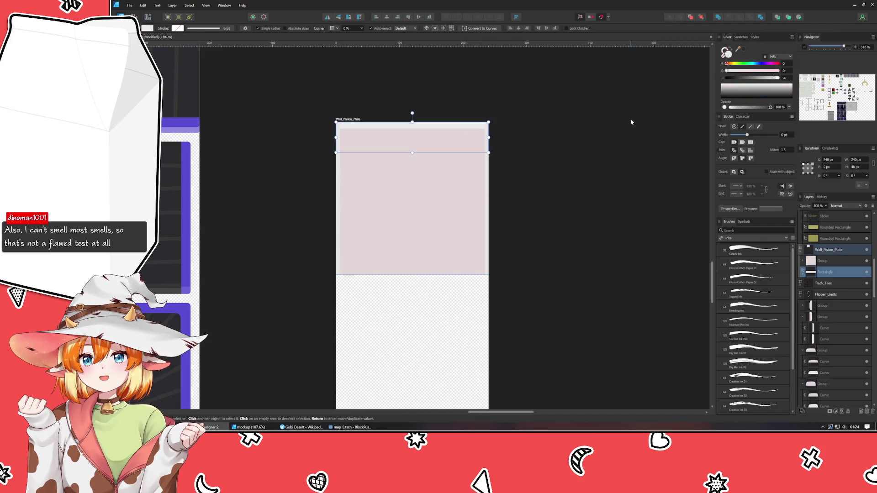
scroll(444, 195, "up", 3)
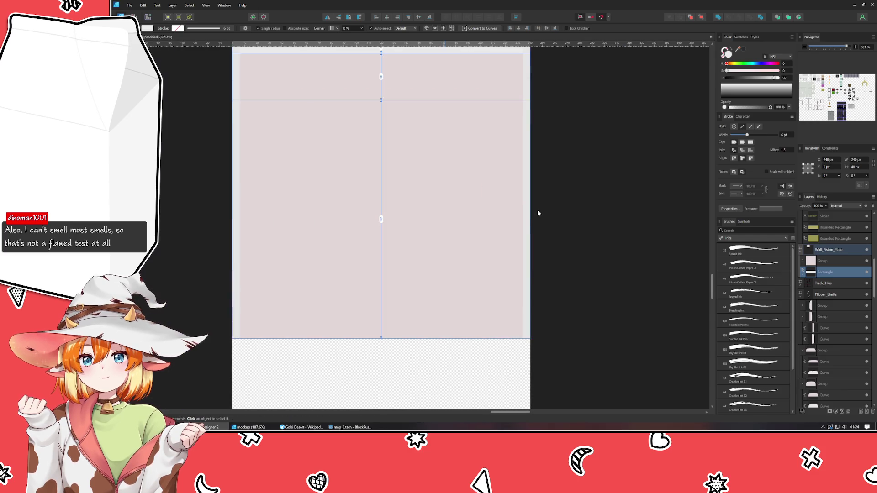
Delete the plate's left-edge line and eyedrop the plate's pink for the rectangle.
left_click(524, 221)
left_click(524, 220)
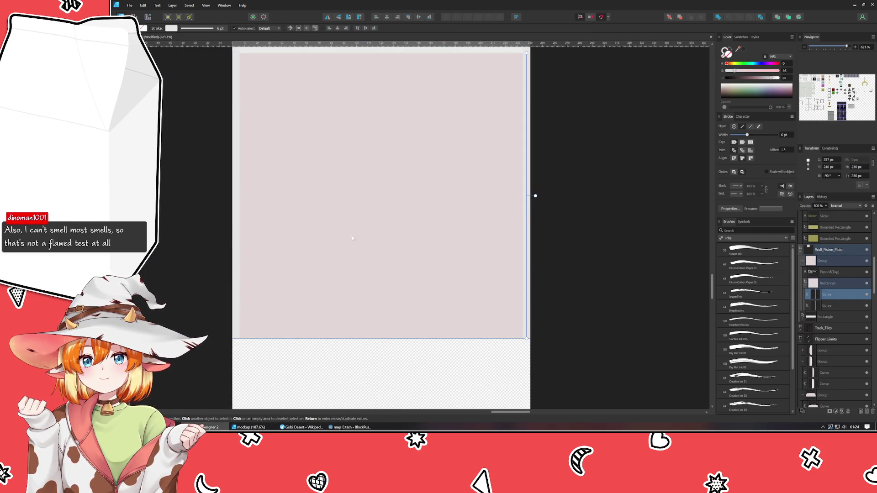
left_click(234, 236)
key("Delete")
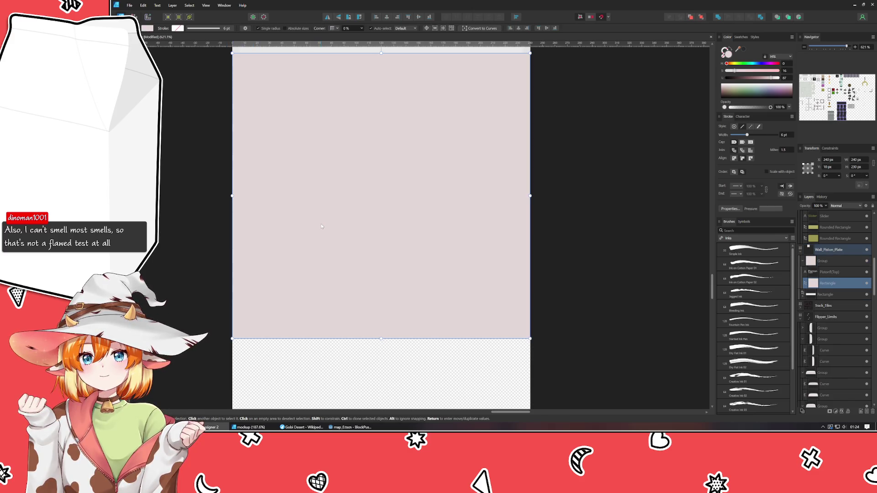
scroll(321, 226, "down", 2)
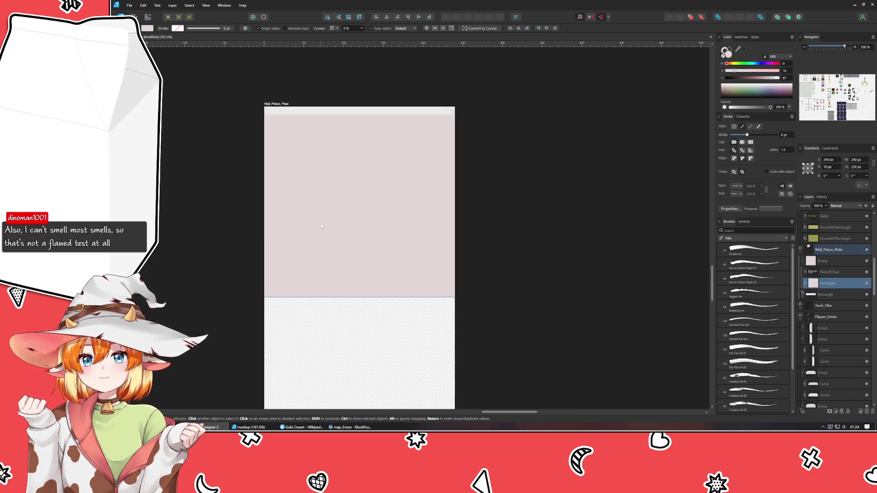
left_click(321, 251)
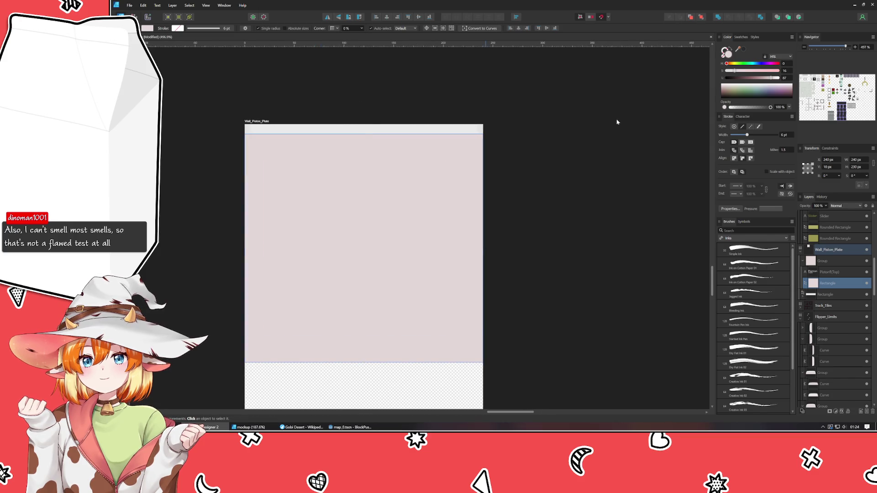
left_click(737, 51)
left_click_drag(737, 50, 442, 198)
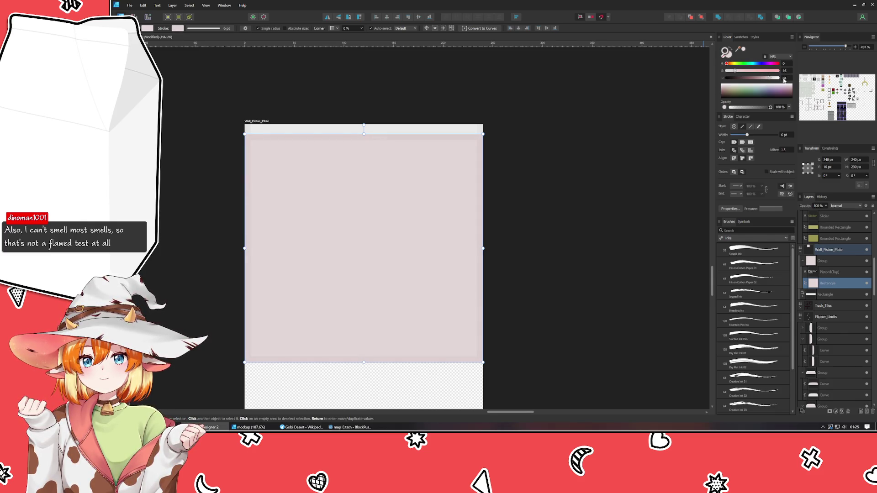
Fill the top strip with a lighter pink sampled using the Color panel picker.
left_click(395, 131)
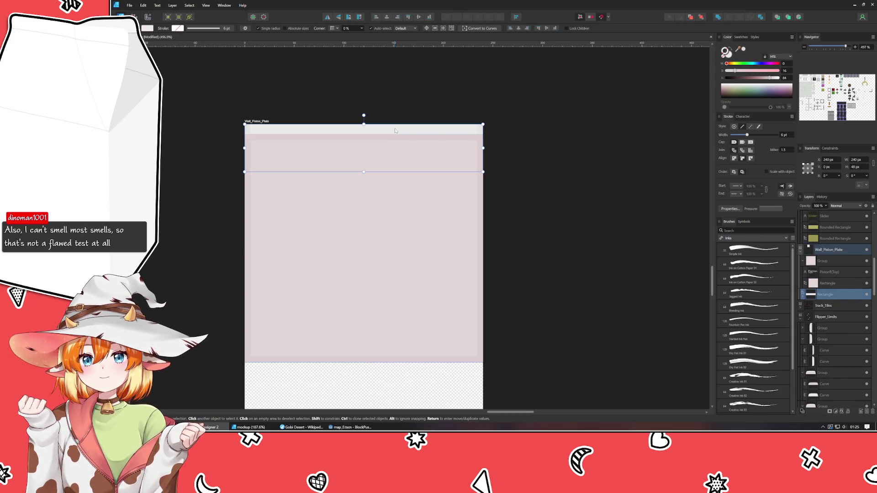
left_click(738, 49)
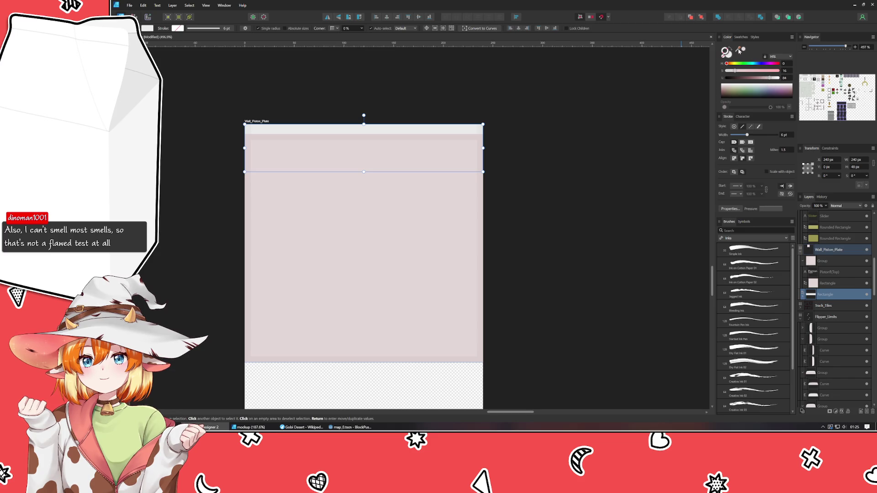
left_click_drag(438, 235, 438, 235)
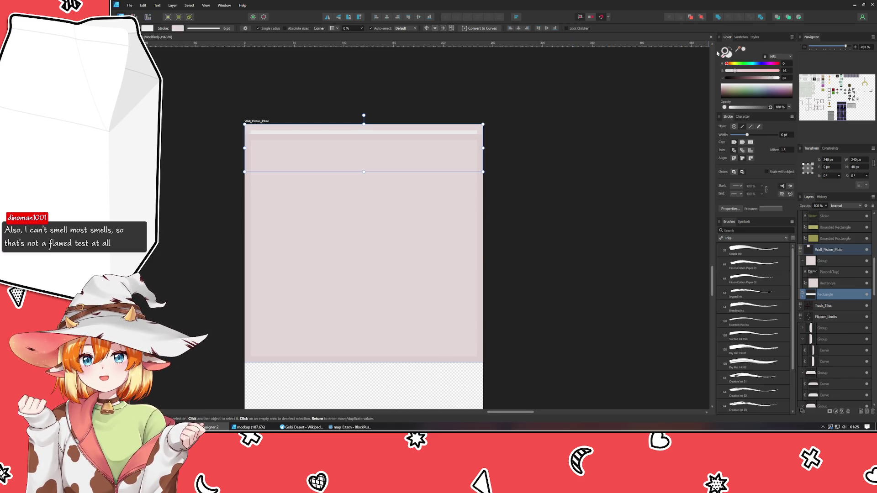
mouse_move(726, 51)
left_mouse_down()
mouse_move(486, 125)
mouse_move(437, 131)
mouse_move(427, 142)
left_mouse_up()
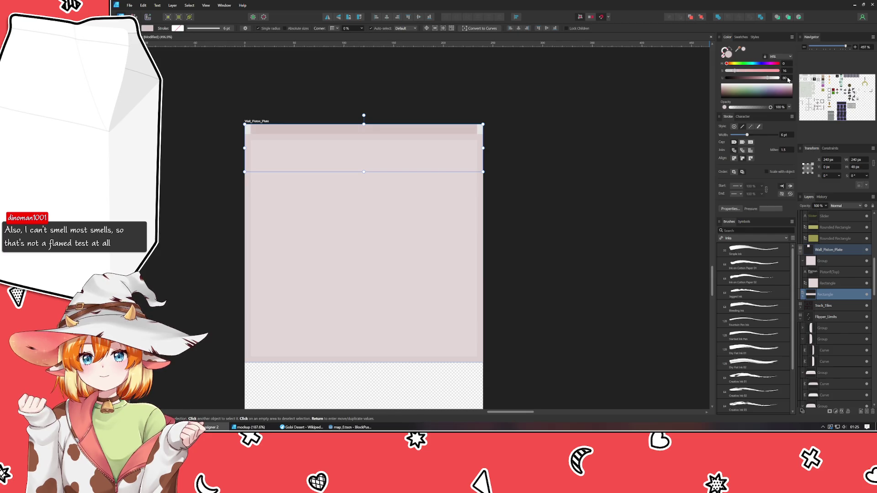
Delete the two stray line curves along the strip's left and right edges.
left_click_drag(481, 147, 246, 148)
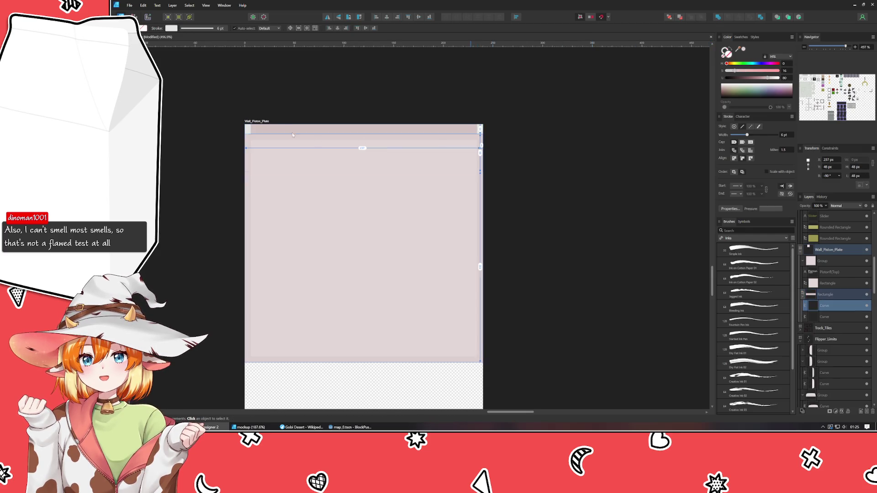
left_click(248, 130)
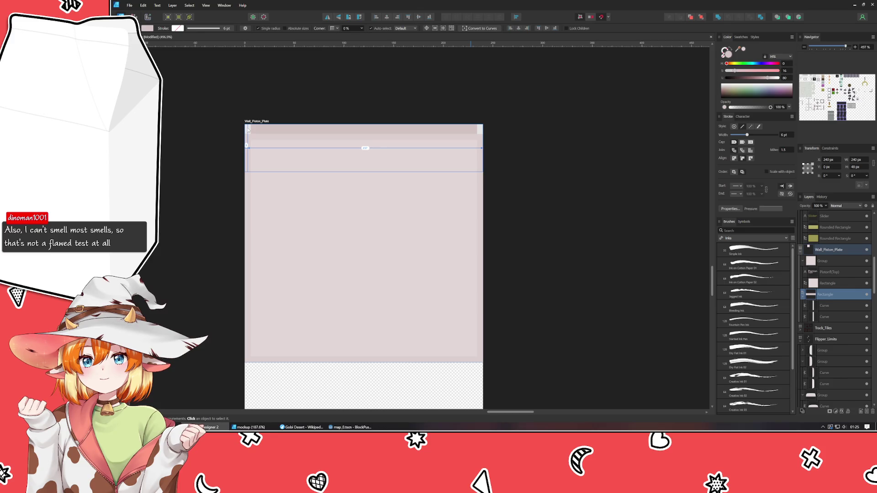
key("v")
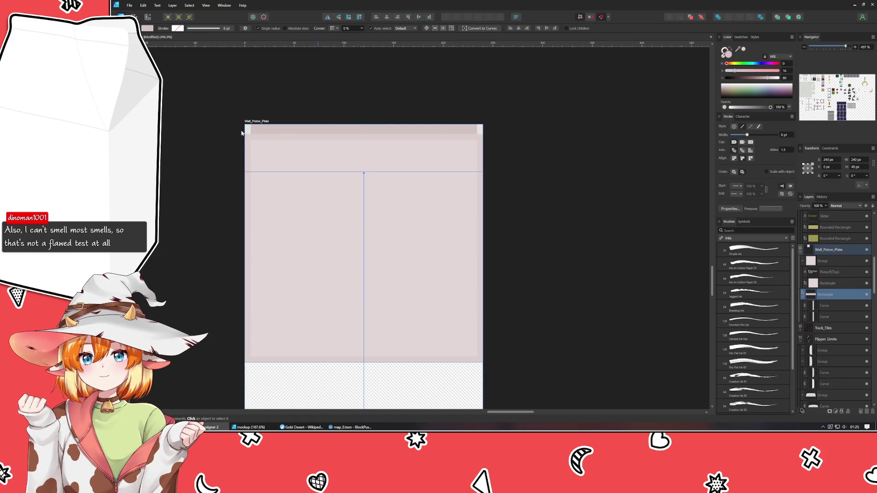
left_click(247, 130)
left_click(481, 129)
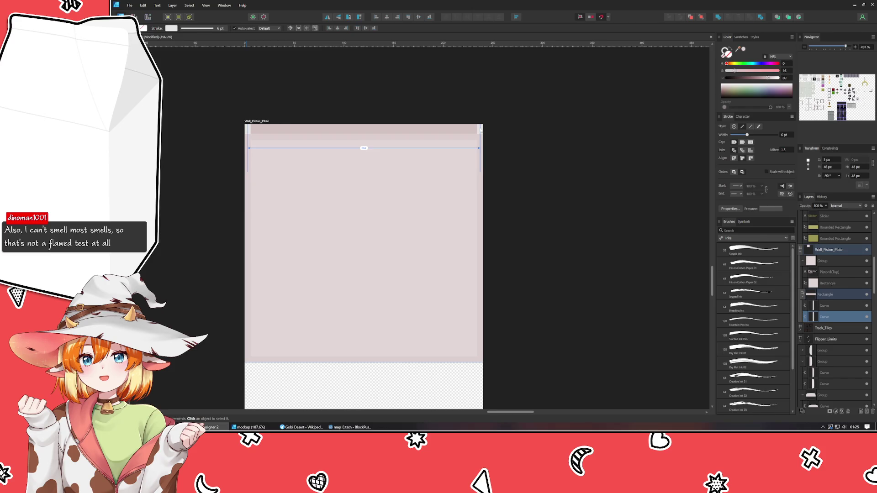
left_click(481, 130, "shift")
key("Delete")
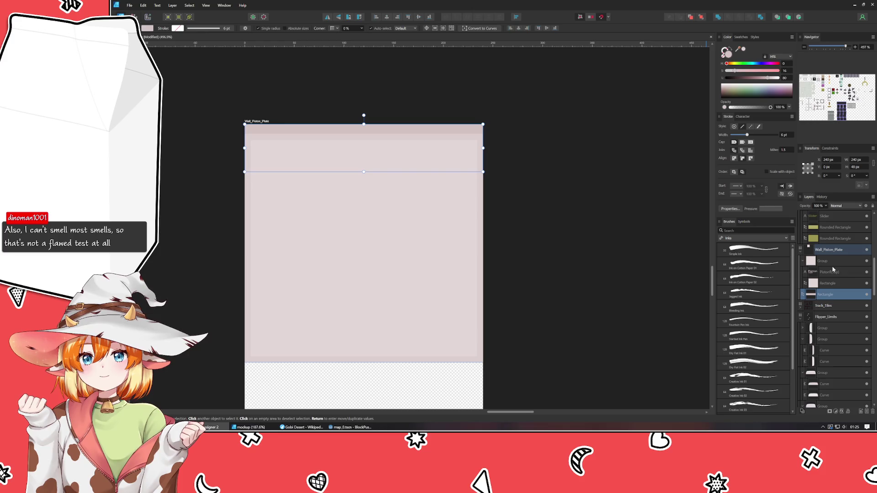
Lower the plate body's top edge below the strip and raise the strip's L value.
left_click(595, 258)
left_click(413, 217)
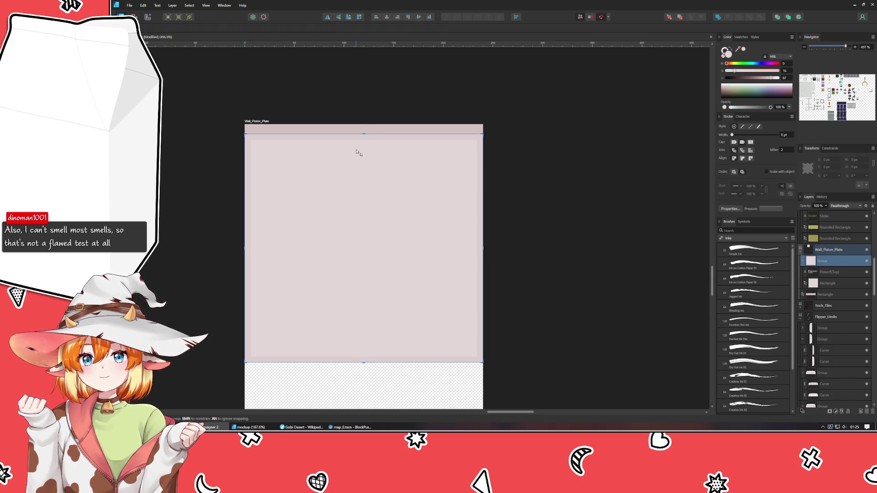
left_click_drag(363, 135, 374, 148)
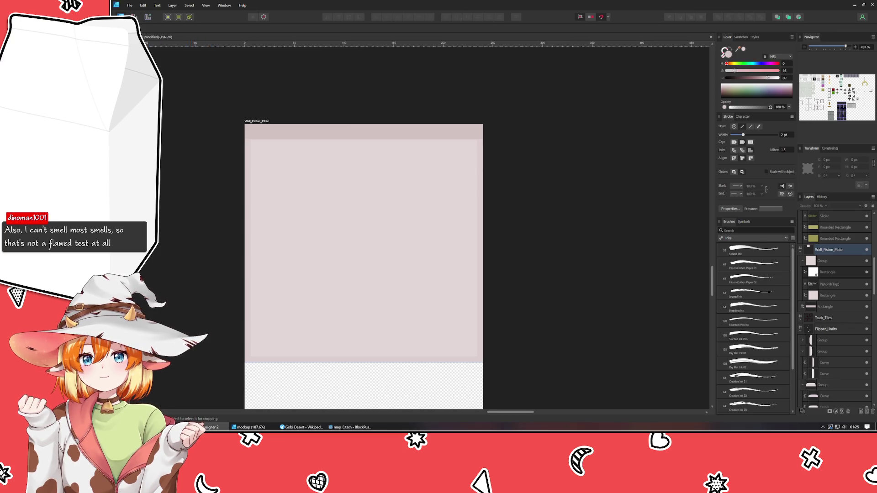
left_click(313, 132)
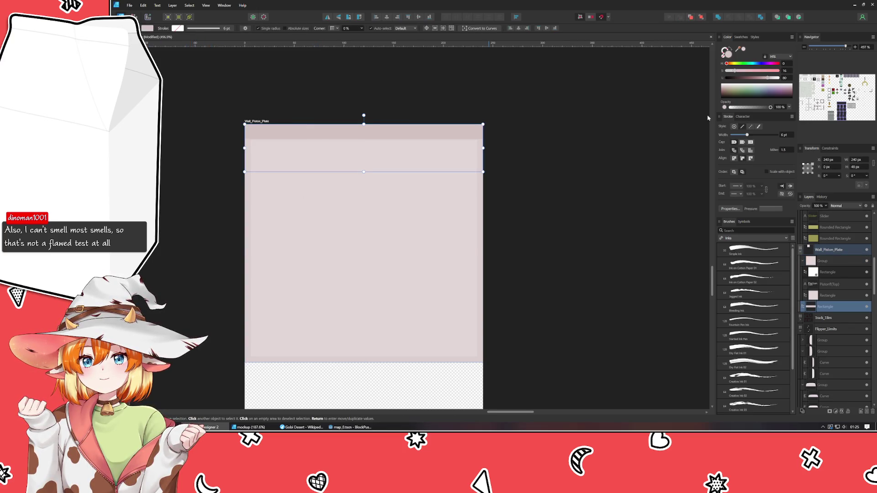
left_click_drag(775, 81, 773, 81)
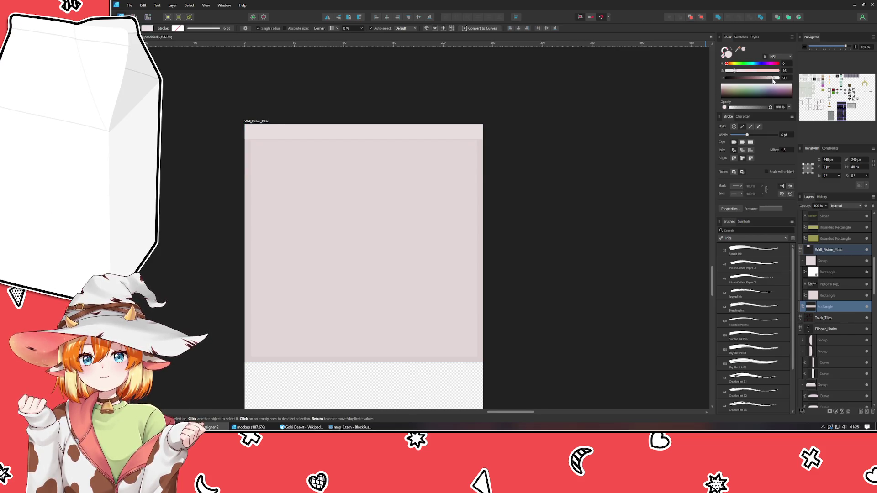
left_click(309, 135)
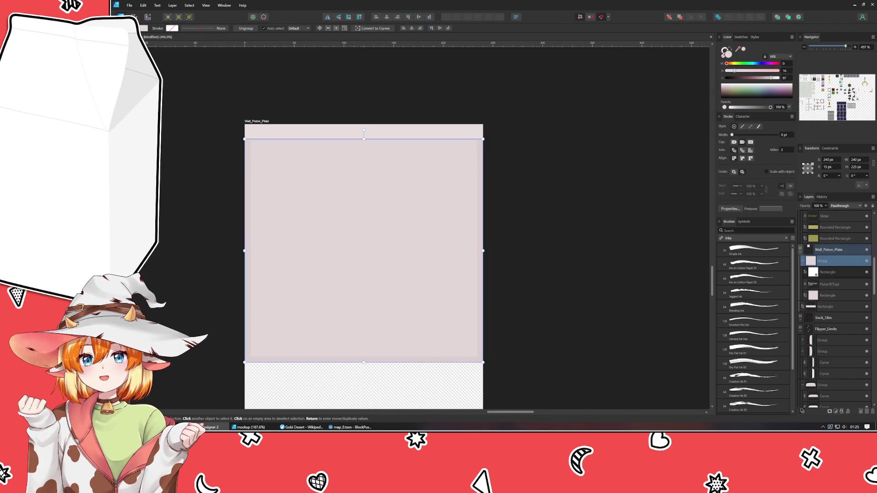
left_click_drag(364, 138, 364, 139)
left_click(181, 180)
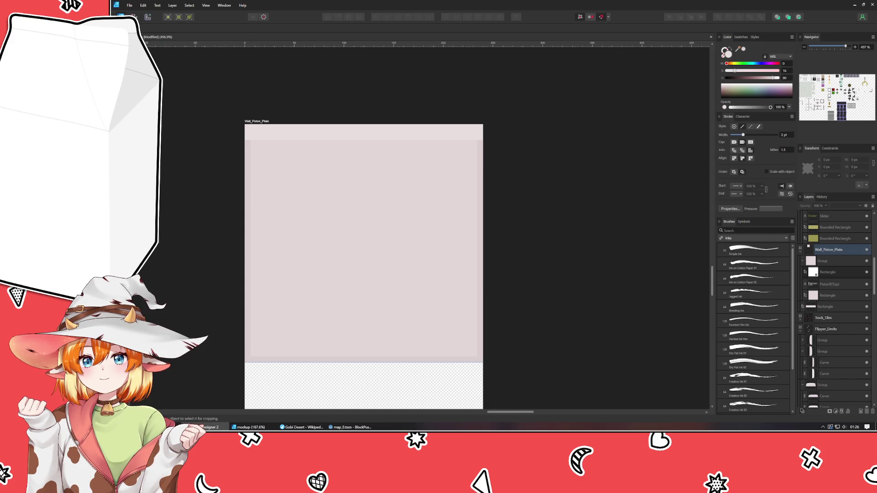
Give the Piston(Top) text a faint pink sampled from the plate.
key("v")
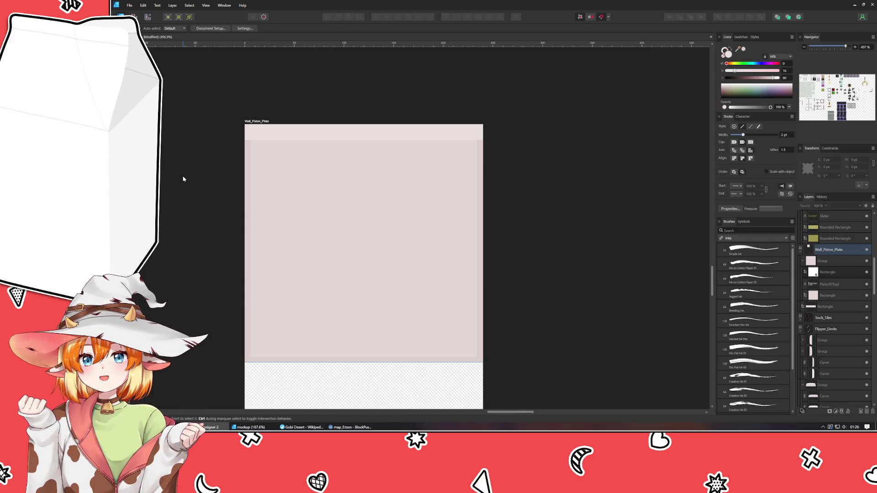
left_click(318, 310)
double_click(311, 321)
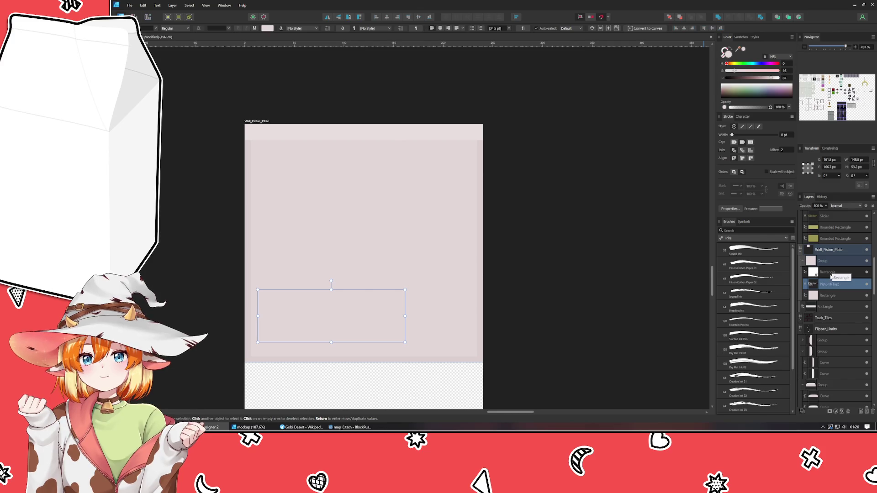
left_click(830, 274)
left_click(831, 288)
left_click_drag(739, 50, 333, 265)
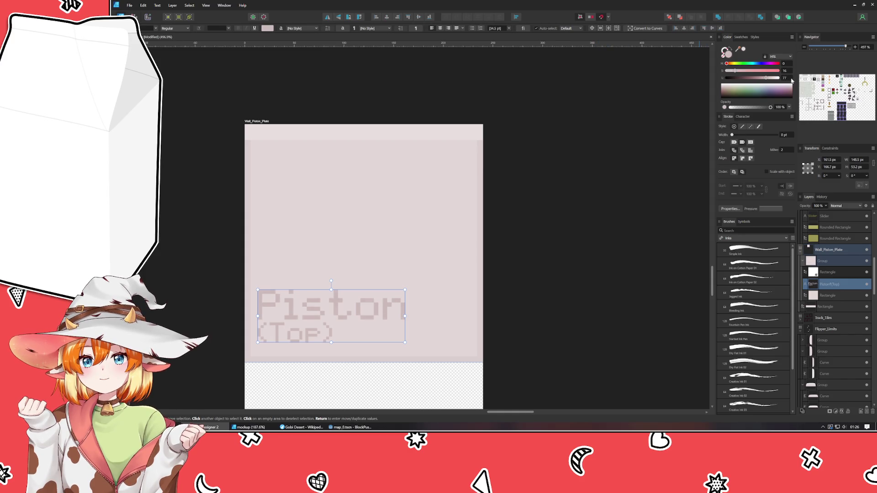
scroll(788, 79, "up", 2)
left_click(597, 209)
left_click_drag(597, 209, 604, 86)
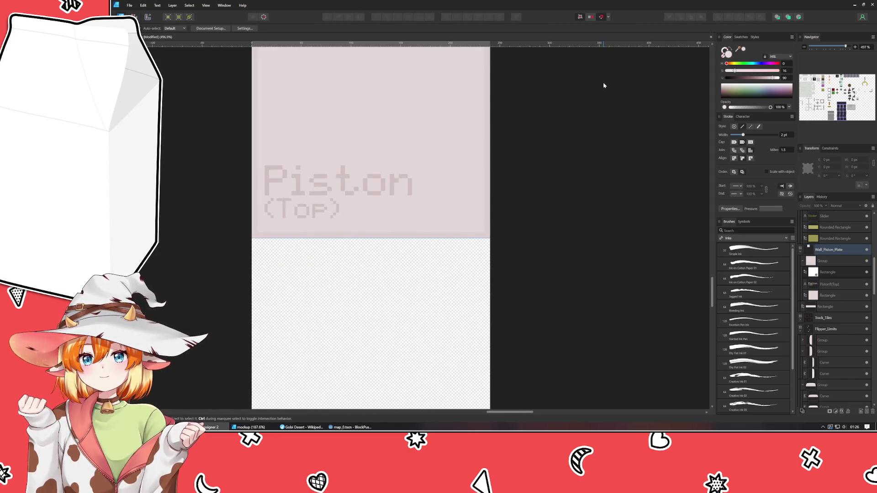
left_click(295, 176)
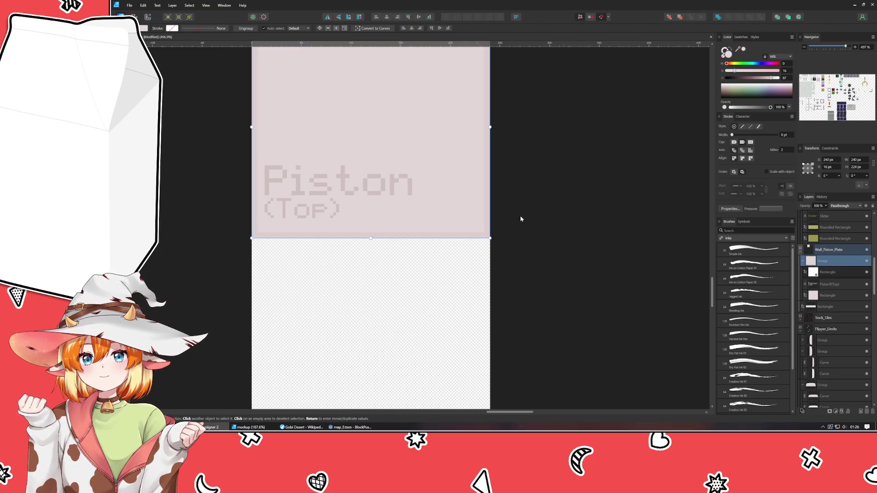
scroll(577, 227, "down", 3)
left_click_drag(577, 227, 543, 212)
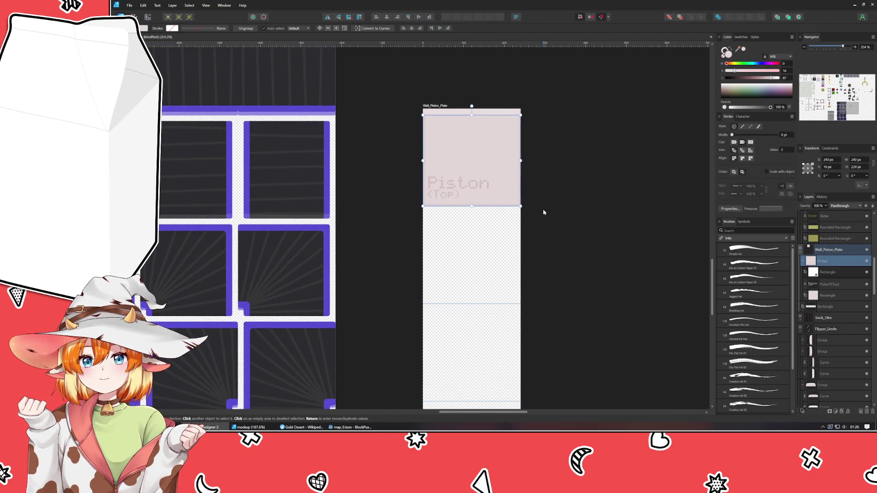
In Layers, move the lower rectangle into the plate group and Piston(Top) above it.
left_click(803, 264)
left_click(803, 267)
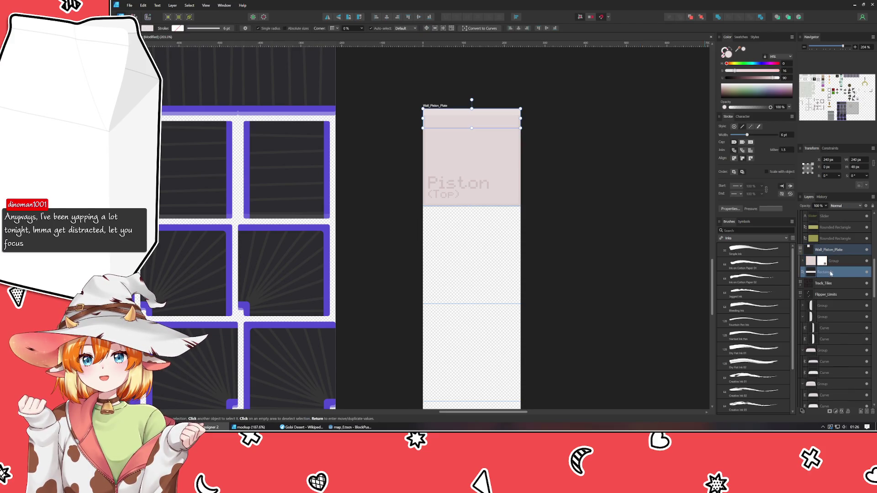
left_click(803, 263)
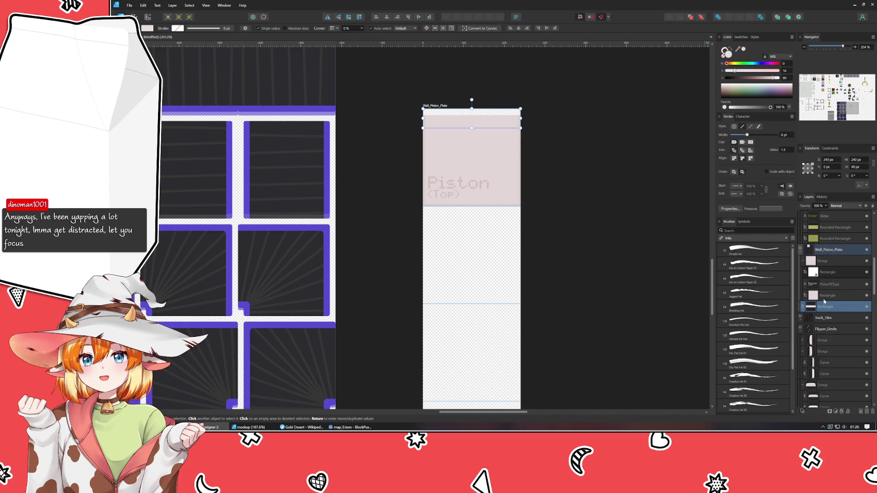
left_click_drag(825, 301, 818, 293)
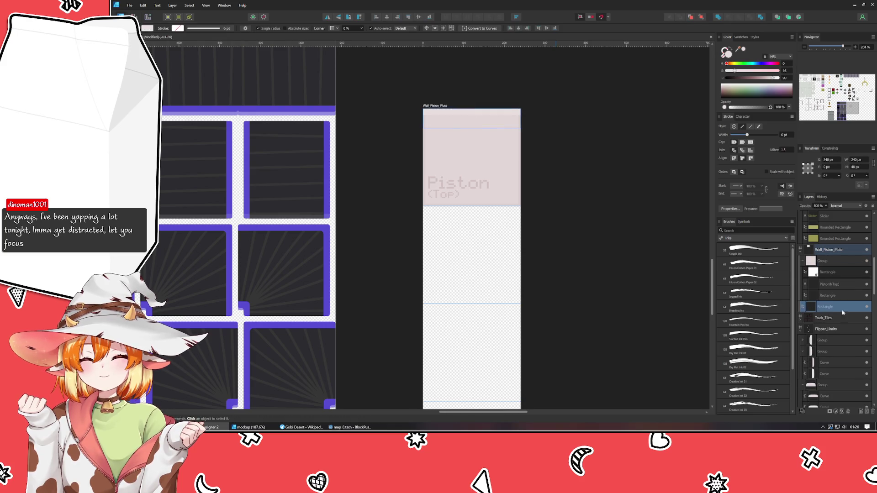
left_click(841, 277)
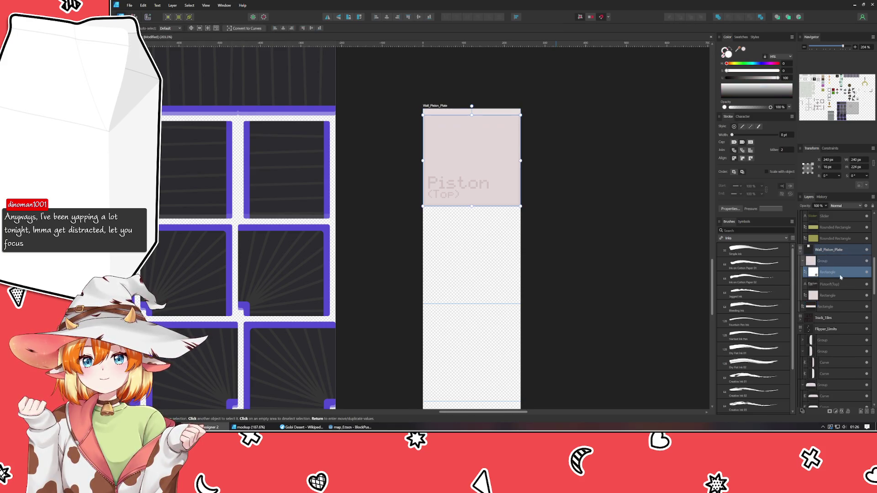
scroll(525, 192, "up", 5)
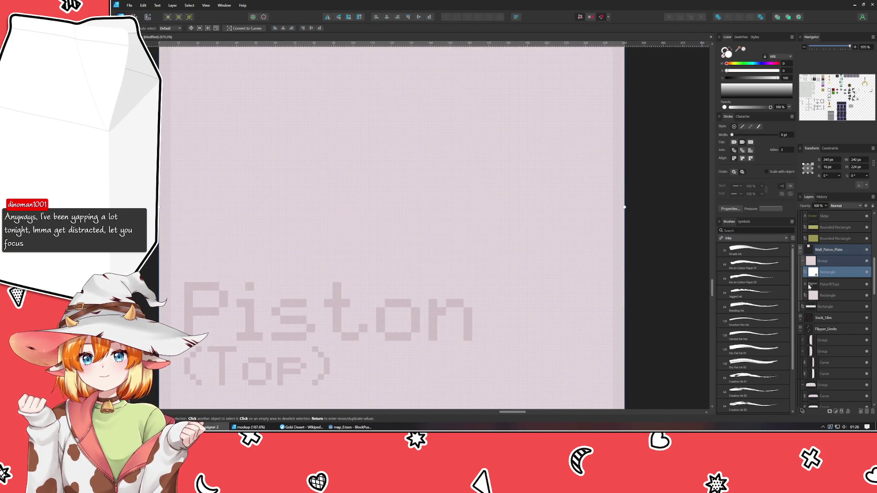
left_click(803, 264)
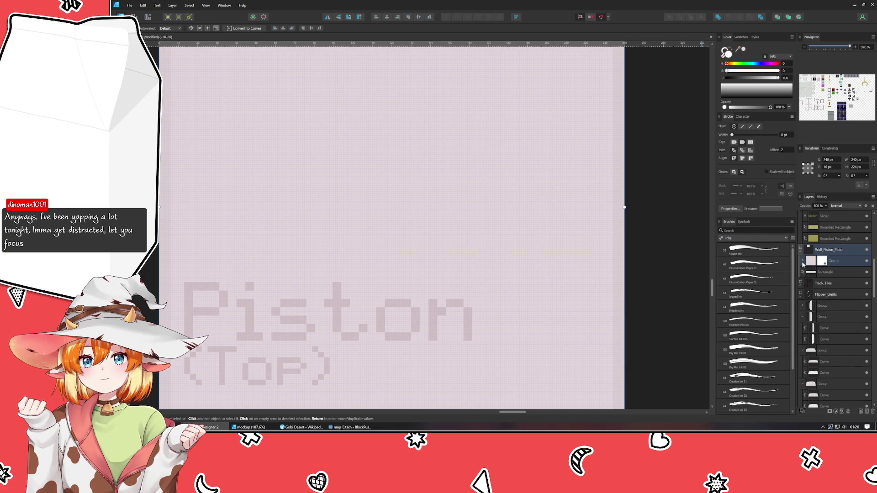
left_click(802, 261)
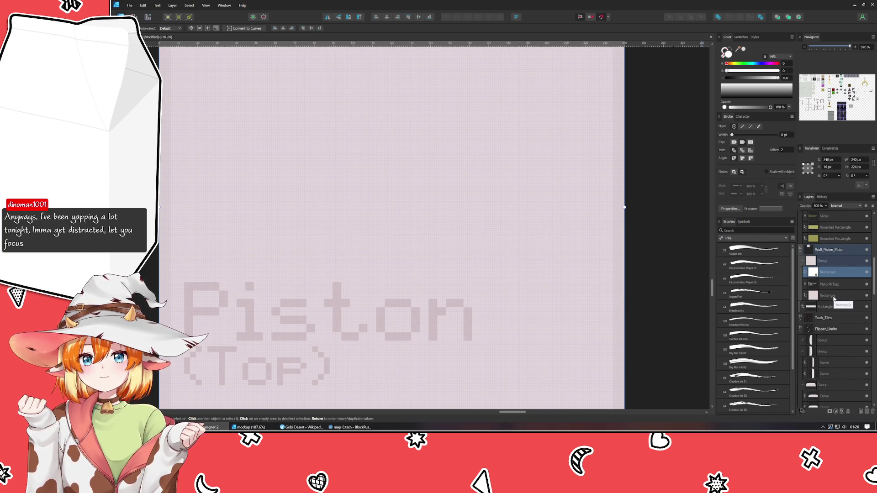
left_click_drag(830, 284, 829, 256)
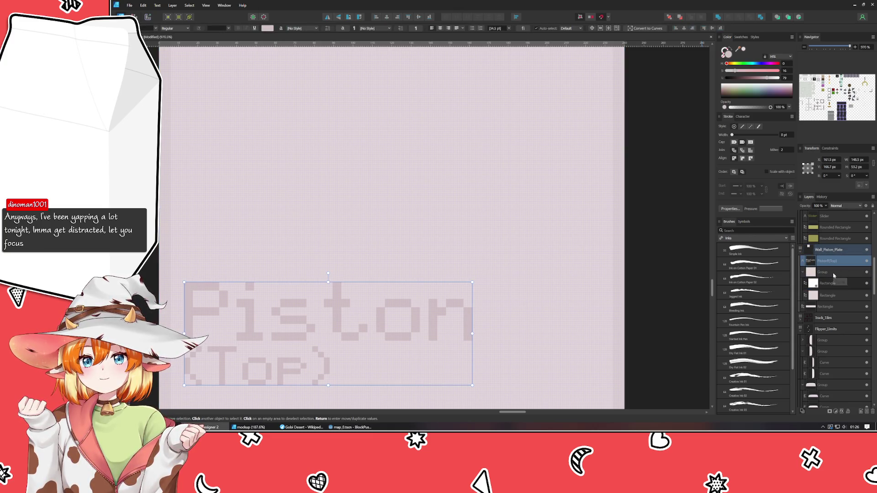
Ungroup the plate group with Ctrl+Shift+G and check both rectangles.
left_click(834, 273)
key("ctrl+shift+g")
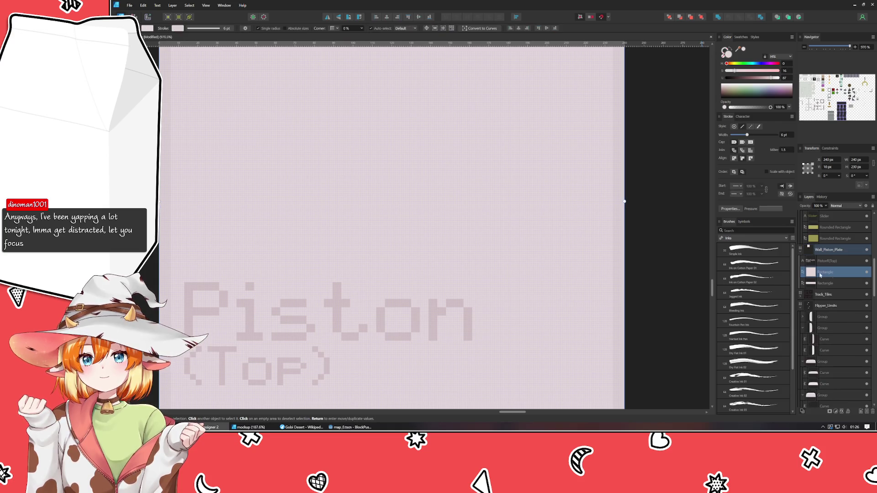
scroll(622, 345, "up", 5)
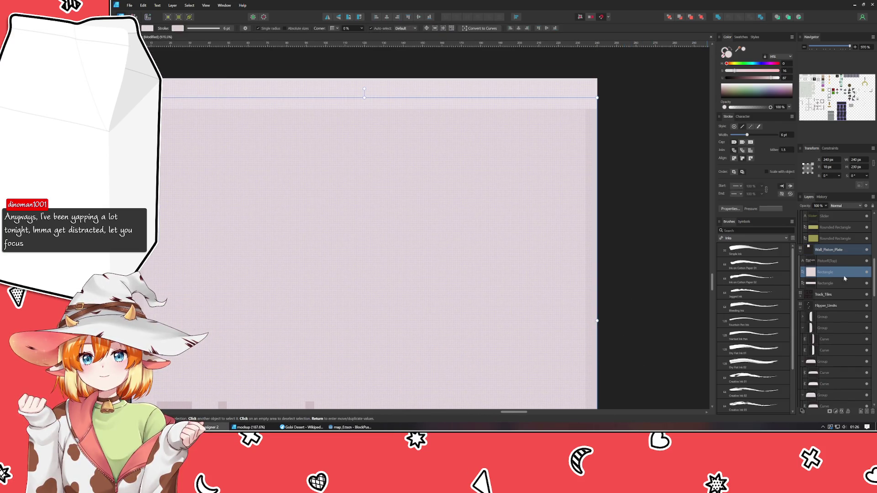
left_click(831, 284)
left_click(831, 274)
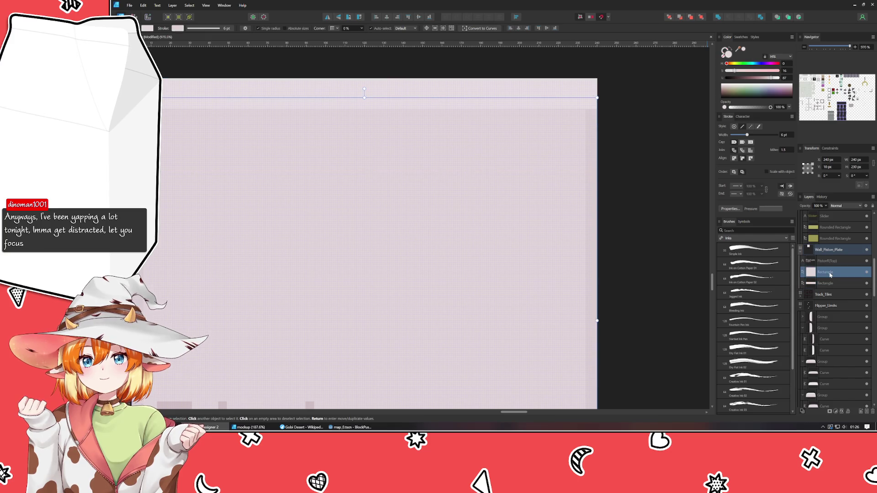
scroll(624, 213, "down", 2)
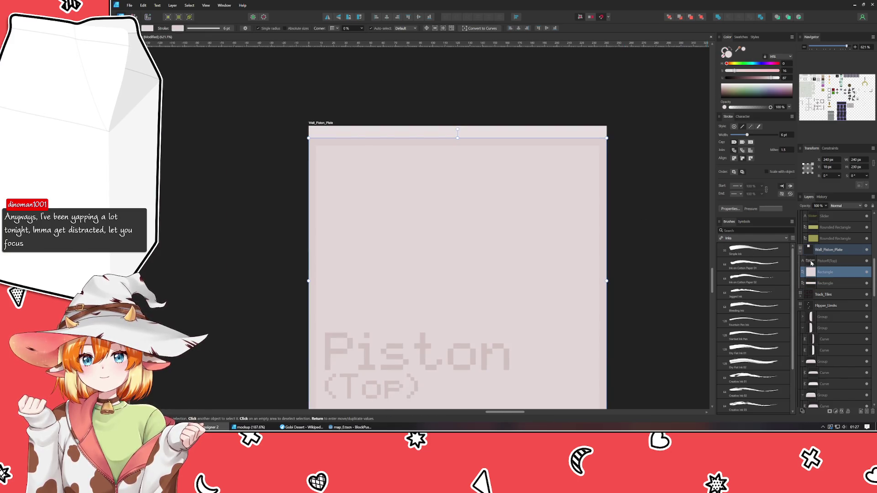
Group the Piston(Top) label with its tile shapes into one Piston (Top) group.
left_click(831, 265)
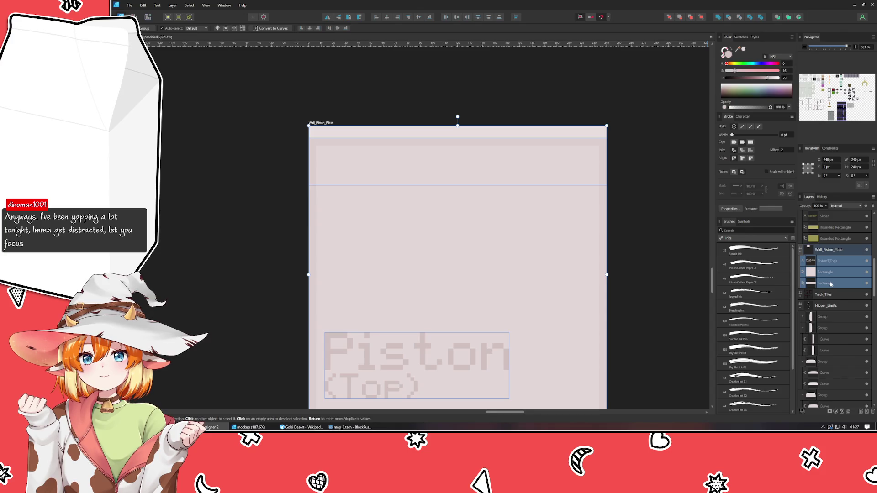
key("ctrl+g")
left_click(667, 248)
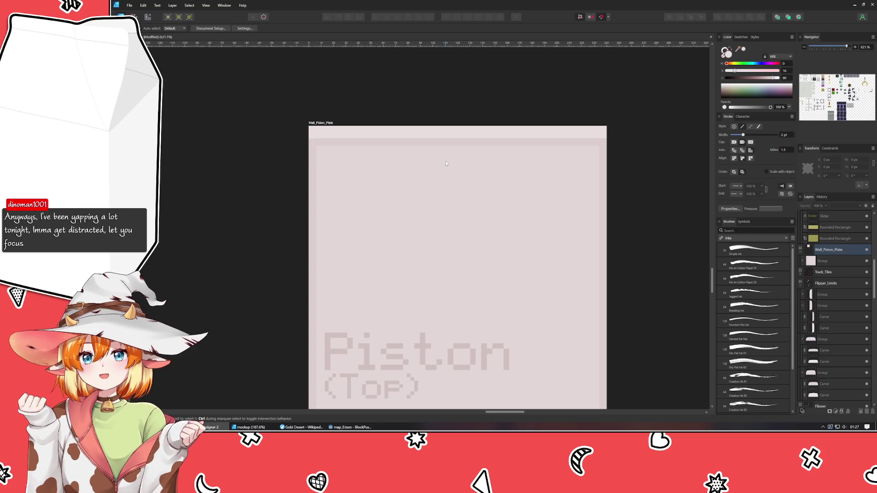
scroll(445, 163, "down", 3)
scroll(411, 128, "right", 2)
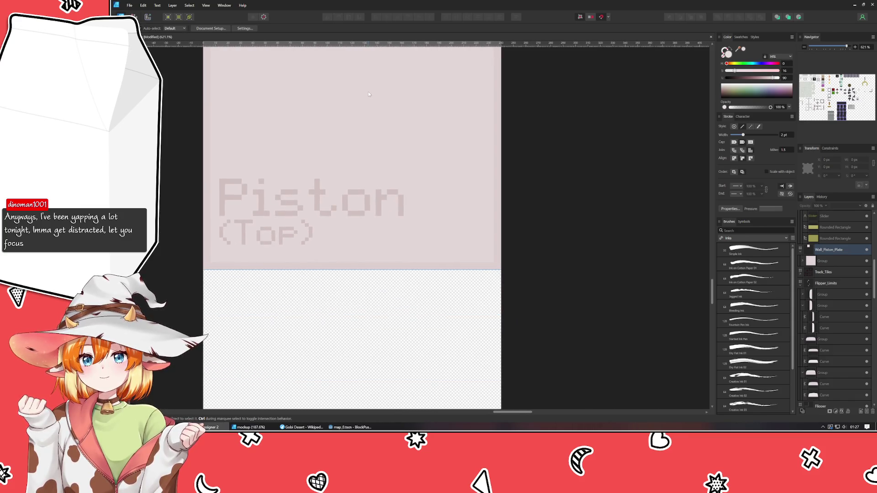
mouse_move(219, 75)
left_mouse_down()
mouse_move(234, 219)
mouse_move(237, 51)
left_mouse_up()
scroll(239, 73, "up", 3)
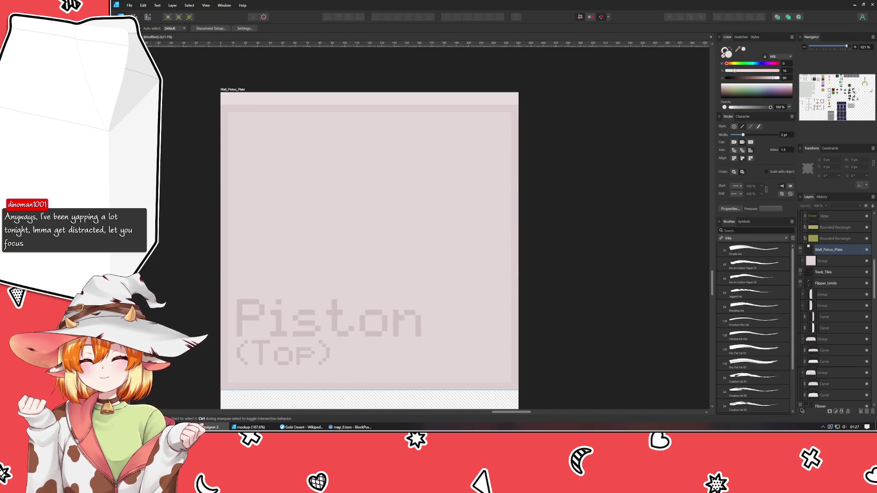
left_click(301, 191)
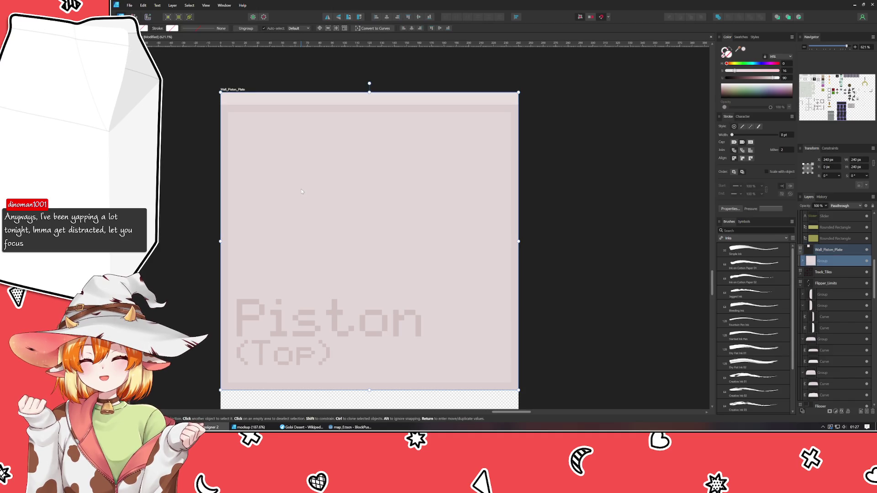
left_click(164, 155)
Select the tile's top pink strip and shrink it to 10 px tall.
scroll(178, 284, "down", 3, "ctrl")
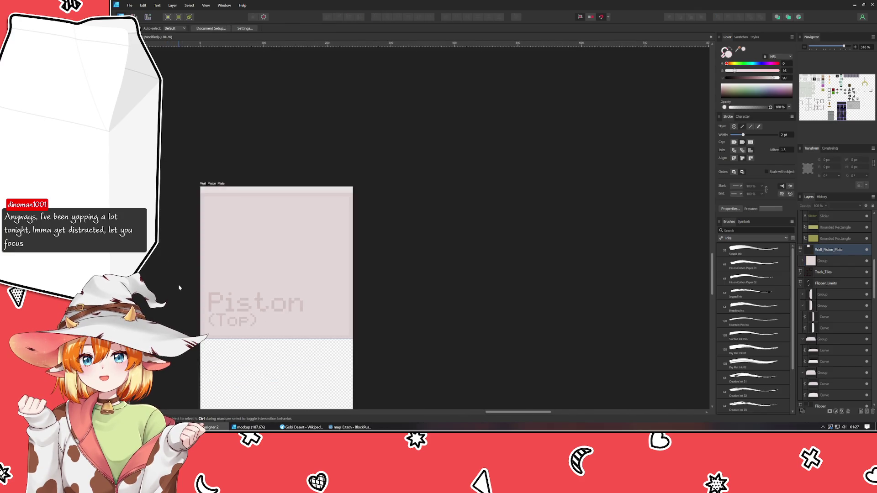
scroll(204, 186, "down", 5)
scroll(320, 196, "down", 3)
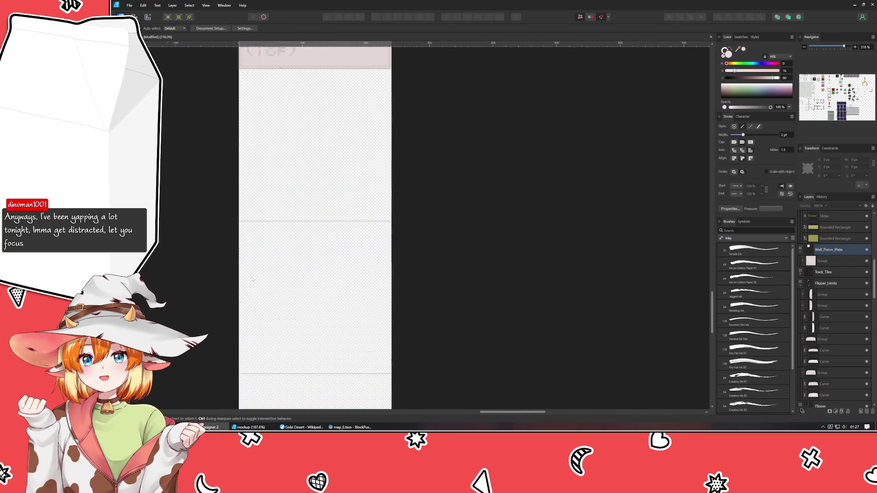
scroll(320, 196, "left", 1)
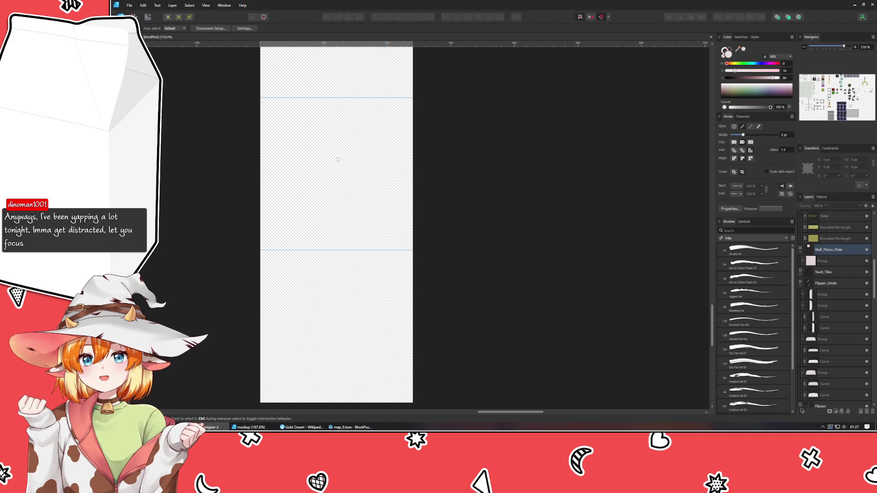
scroll(337, 159, "up", 3)
scroll(300, 241, "up", 3)
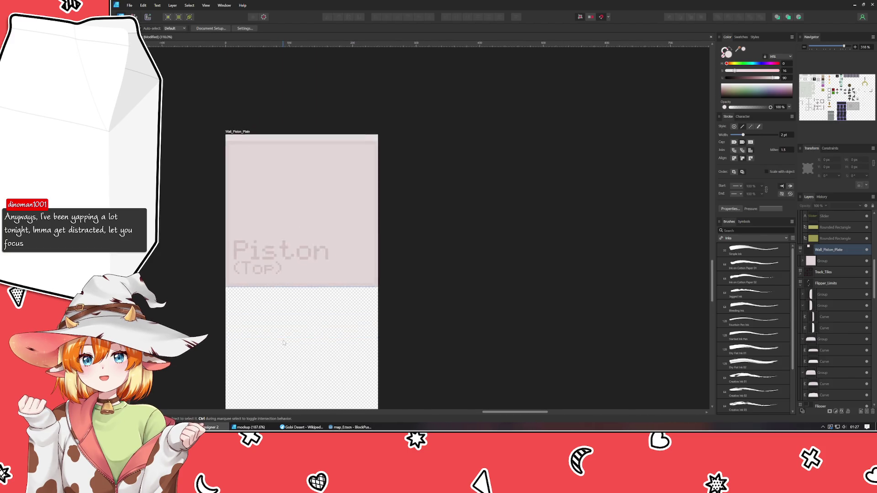
scroll(284, 343, "down", 2)
scroll(283, 342, "left", 1)
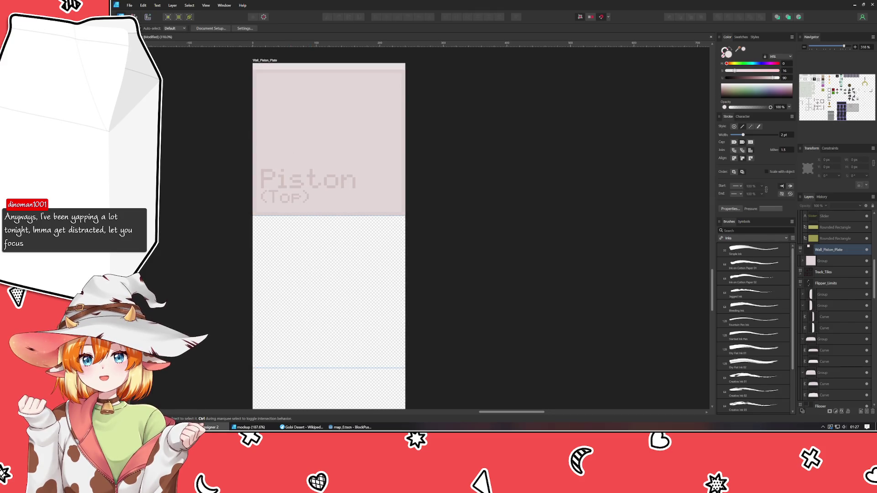
key("m")
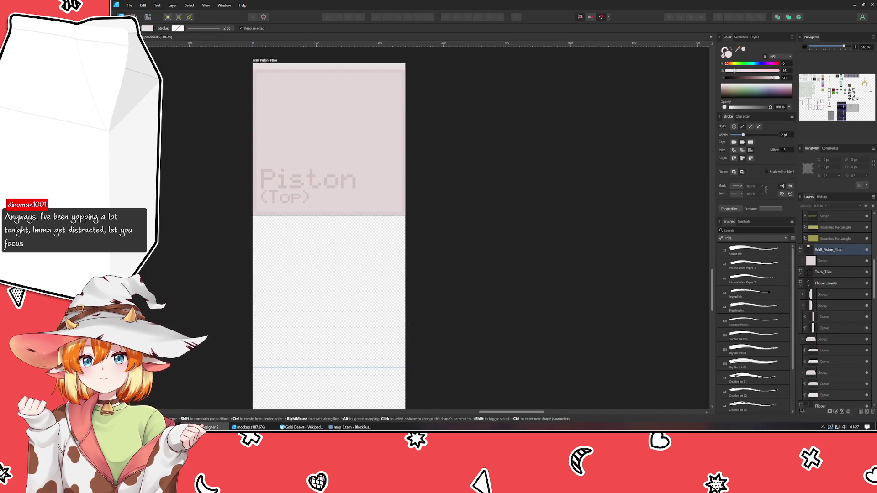
key("v")
left_click(271, 68)
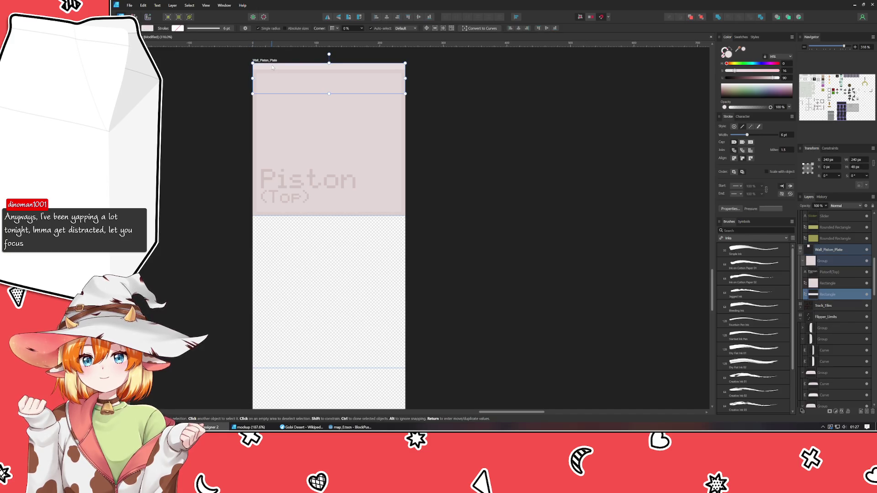
left_click_drag(329, 93, 329, 69)
Rotate the 10 px strip upright and place it below the Piston (Top) tile.
scroll(279, 70, "up", 4)
scroll(237, 175, "up", 2)
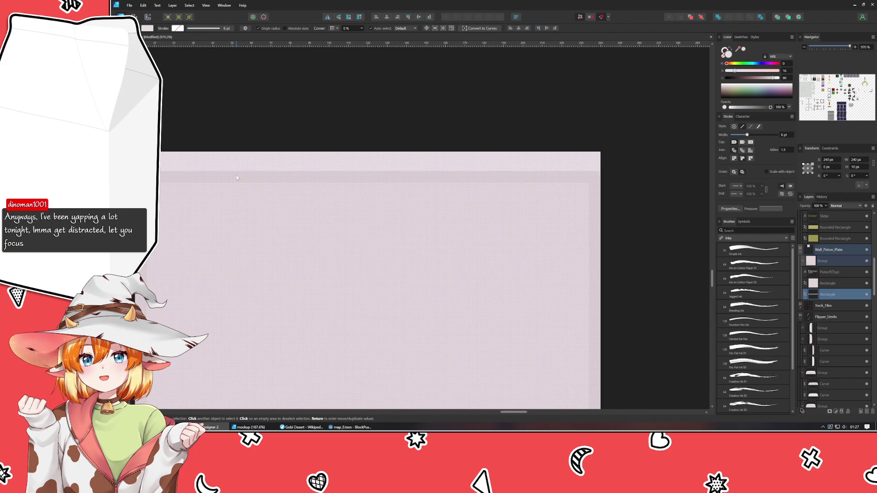
scroll(270, 185, "down", 3)
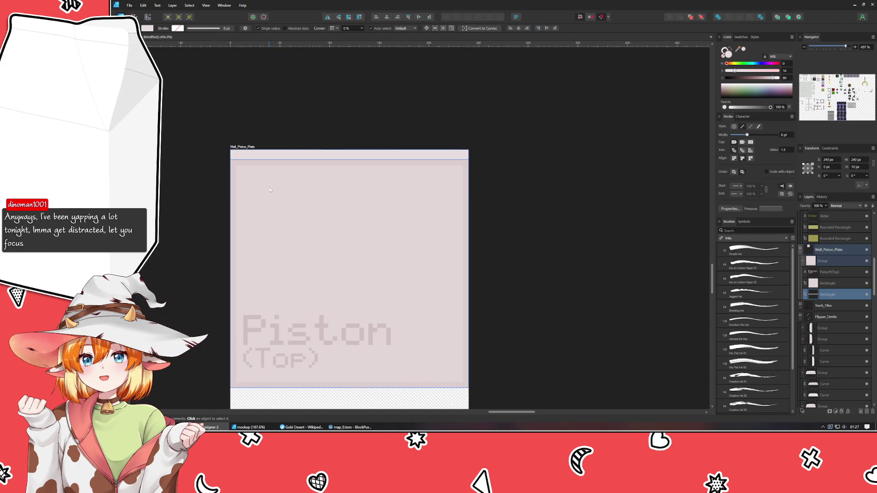
mouse_move(286, 156)
left_mouse_down()
mouse_move(280, 183)
mouse_move(322, 405)
mouse_move(331, 222)
mouse_move(356, 228)
mouse_move(360, 220)
mouse_move(255, 313)
mouse_move(229, 312)
left_mouse_up()
left_click(267, 296)
scroll(268, 297, "down", 3)
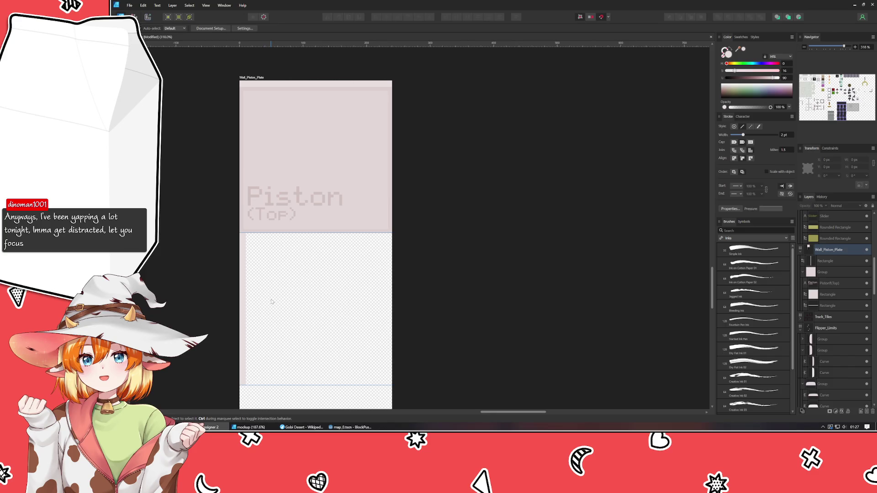
scroll(271, 302, "down", 8)
left_click(402, 199)
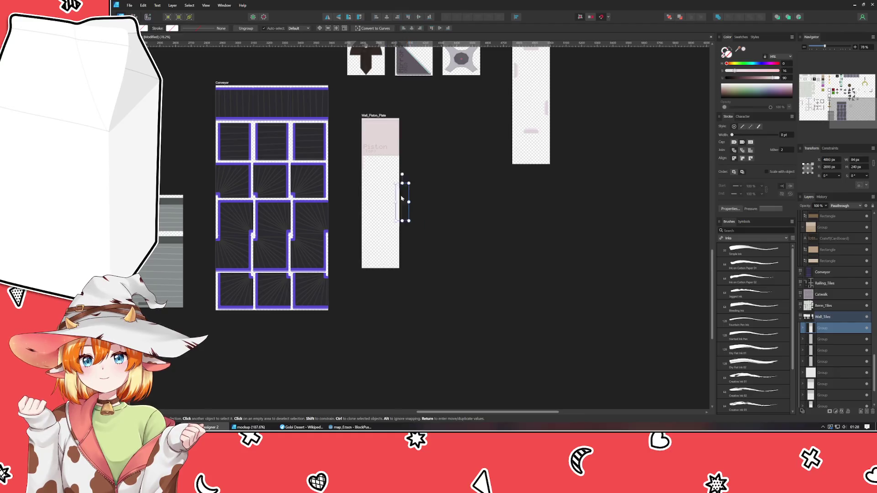
Move the thin bar into Wall_Piston_Plate and discard its grey square and label.
mouse_move(402, 198)
left_mouse_down()
mouse_move(380, 170)
mouse_move(269, 168)
left_mouse_up()
scroll(380, 171, "up", 8)
left_click(269, 173)
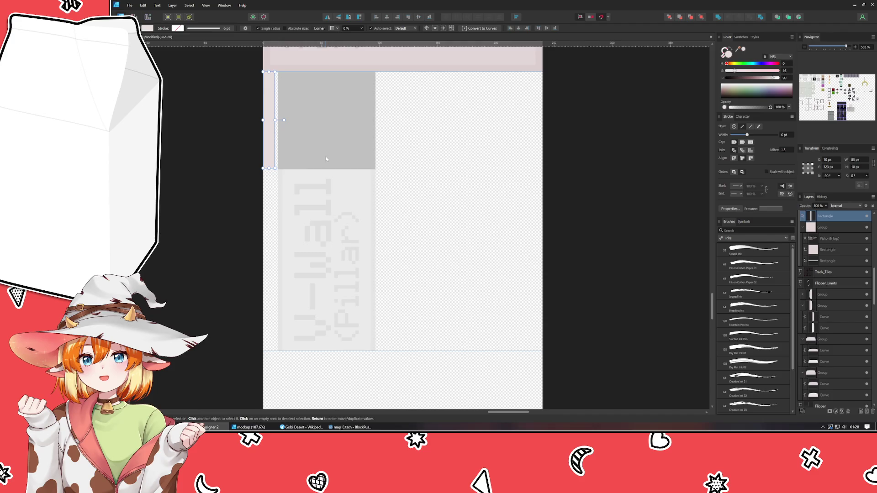
left_click(326, 159)
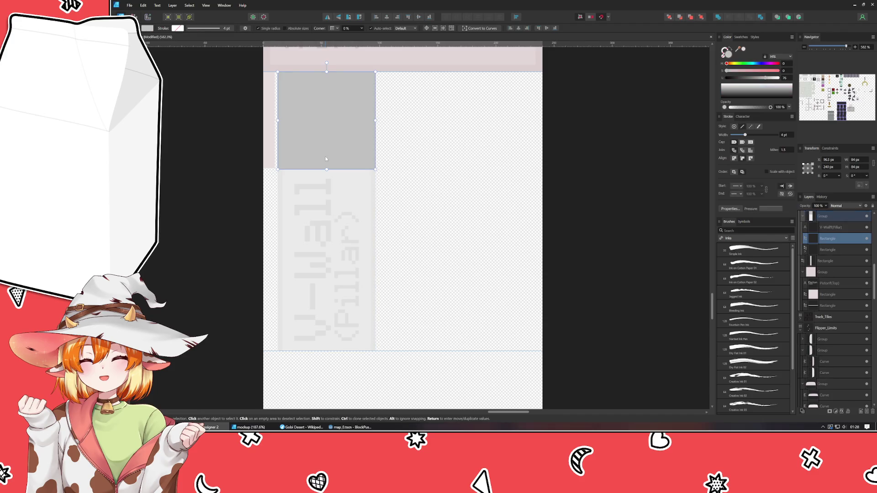
left_click(264, 155)
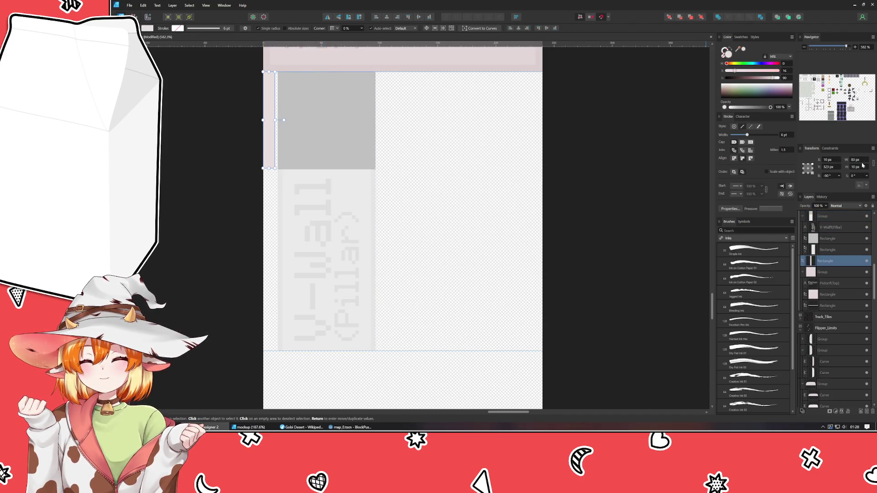
left_click(367, 215)
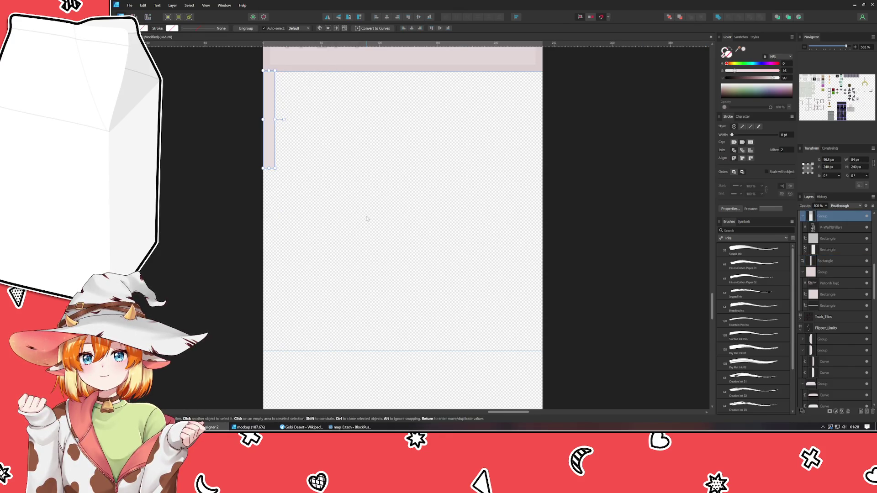
key("ctrl+z")
Duplicate the strip further down the left edge and sample a colour from the canvas.
key("ctrl+j")
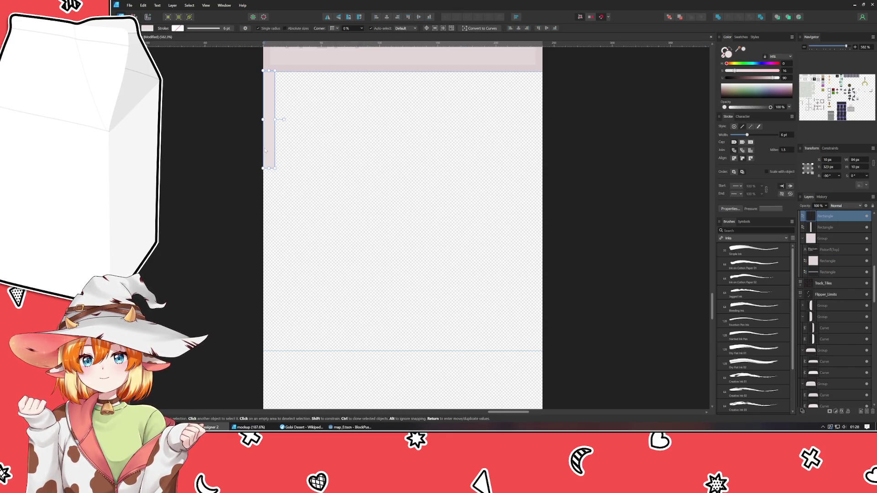
mouse_move(265, 149)
left_mouse_down()
mouse_move(284, 221)
mouse_move(266, 250)
mouse_move(265, 243)
mouse_move(274, 350)
left_mouse_up()
scroll(457, 228, "up", 4)
scroll(457, 228, "left", 1)
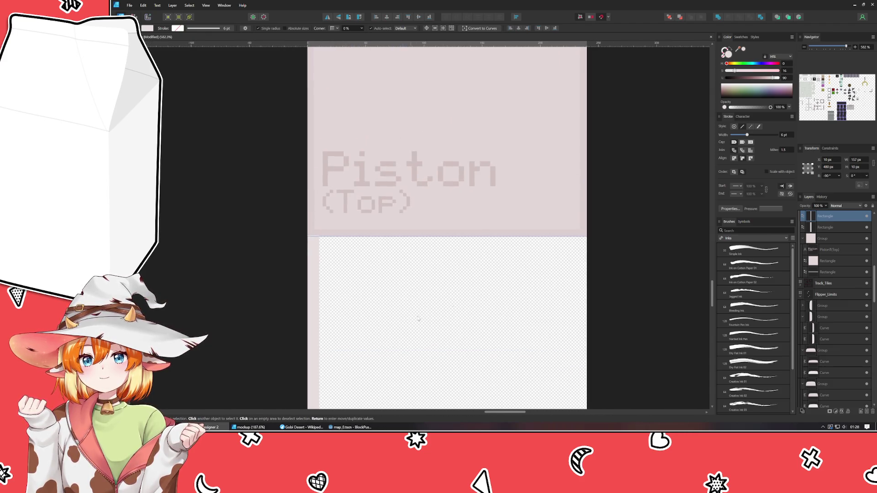
mouse_move(738, 52)
left_mouse_down()
mouse_move(290, 189)
mouse_move(309, 207)
left_mouse_up()
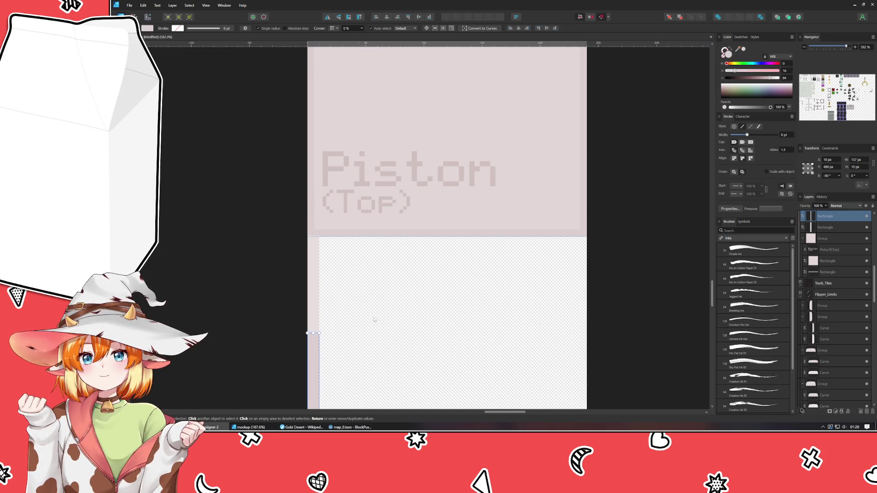
key("ctrl+d")
scroll(382, 319, "down", 3)
left_click_drag(381, 319, 326, 201)
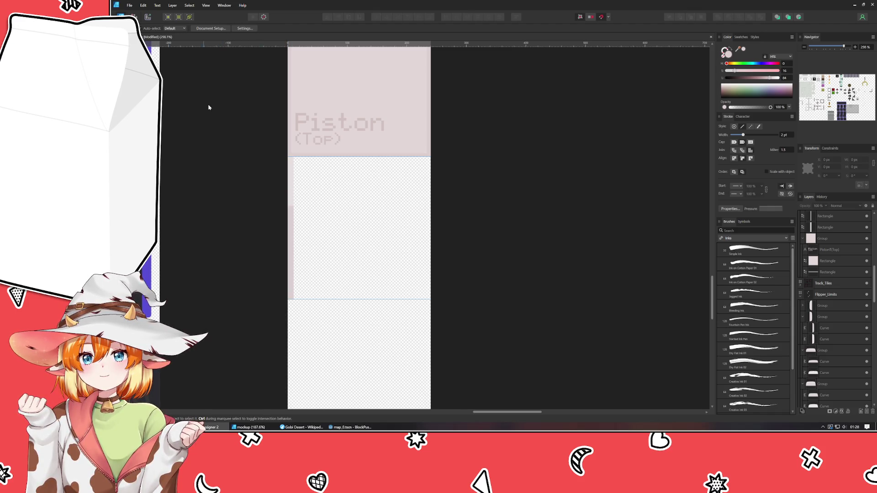
Copy the Piston(Top) label onto the second tile and retype it as 'Piston (Left)'.
left_click(311, 140)
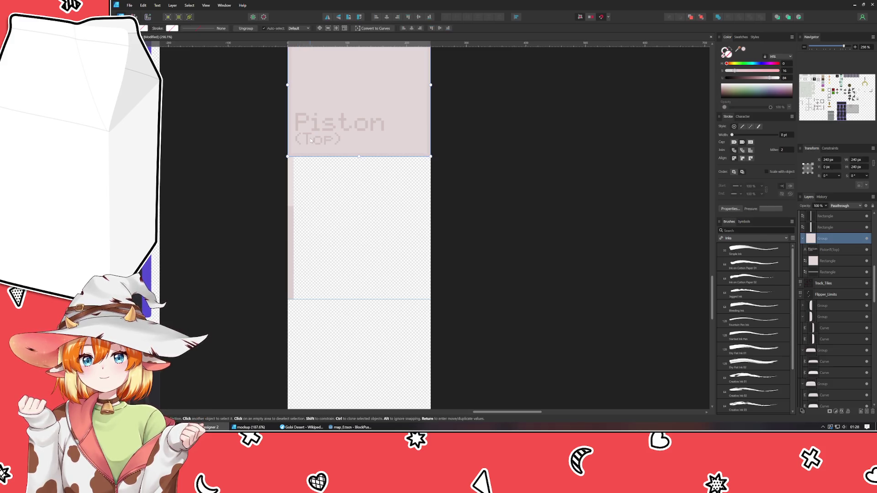
double_click(311, 140)
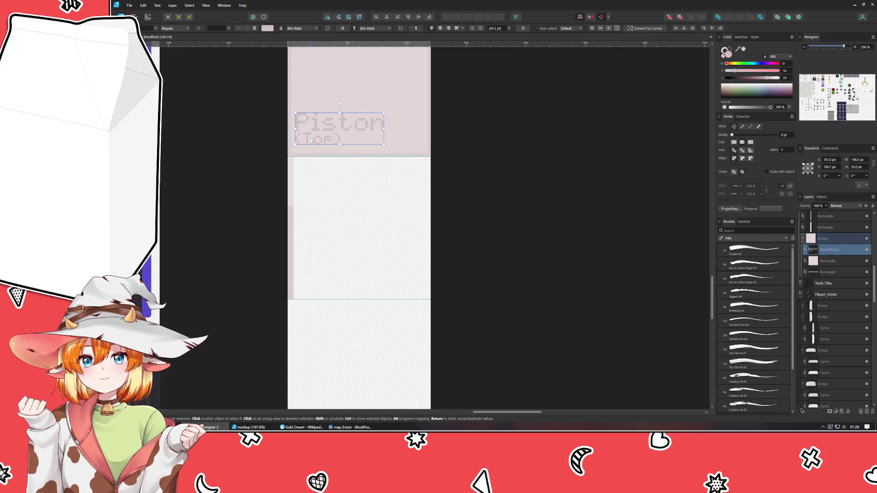
left_click_drag(311, 140, 316, 290)
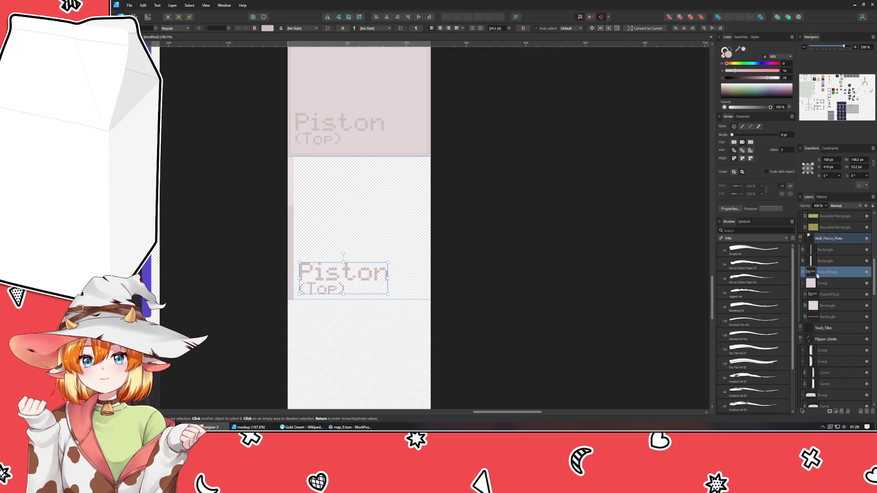
left_click_drag(325, 284, 324, 284)
double_click(316, 289)
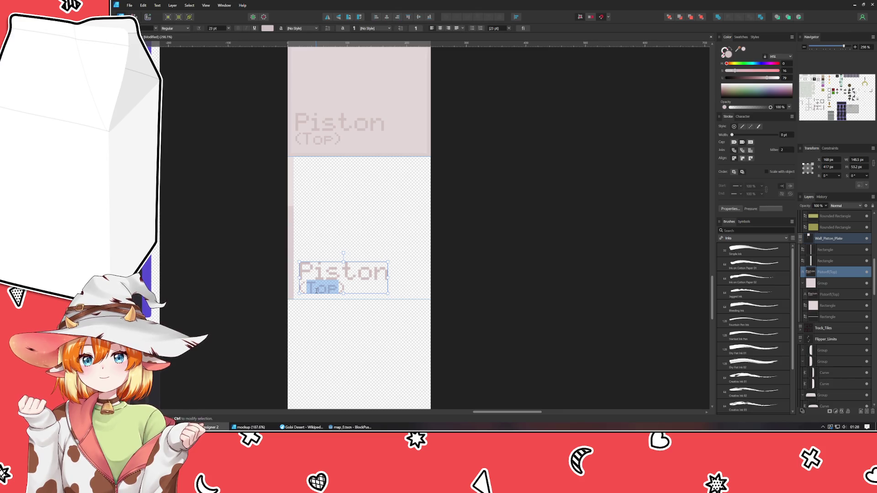
type("Left")
key("Escape")
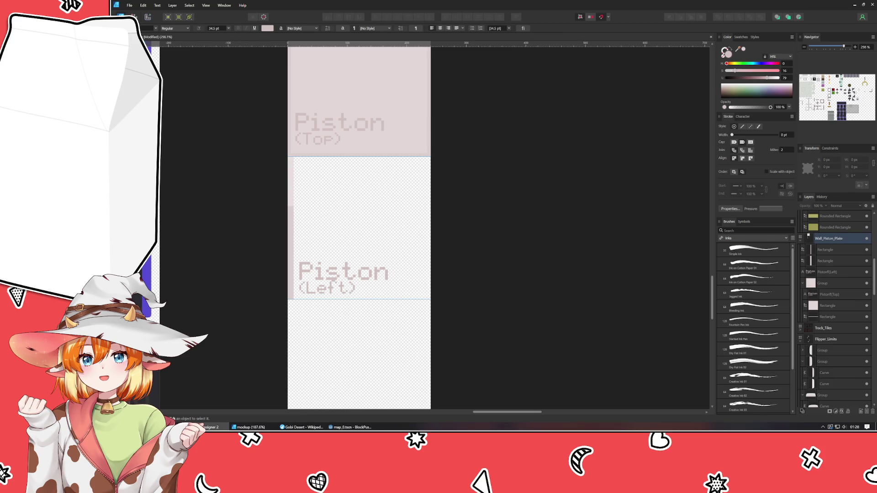
Fade the Piston (Left) label to 70% opacity.
key("v")
left_click(328, 277)
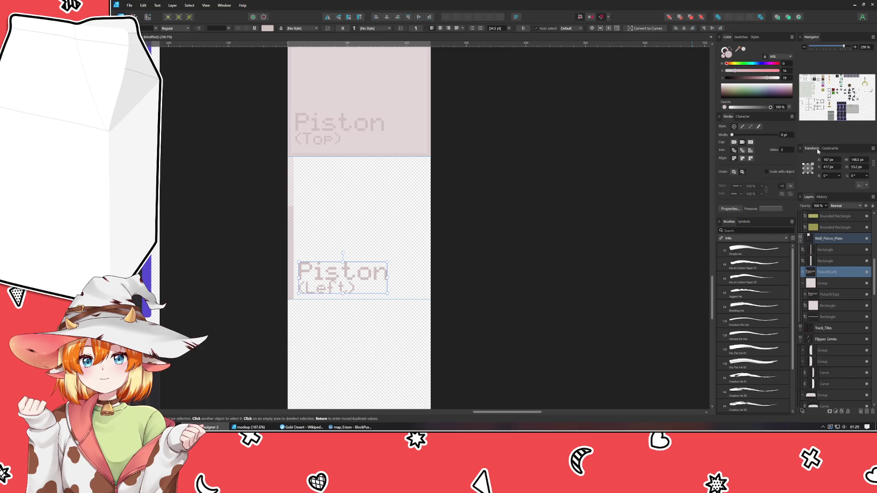
key("7")
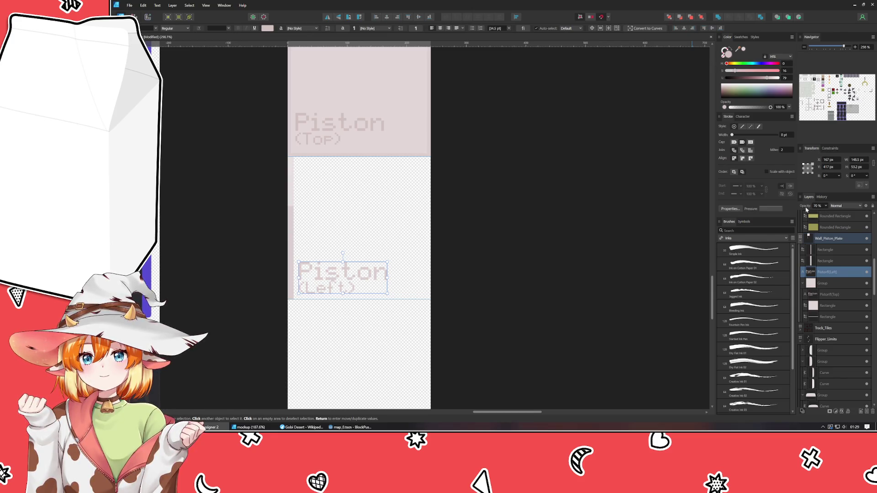
left_click(538, 257)
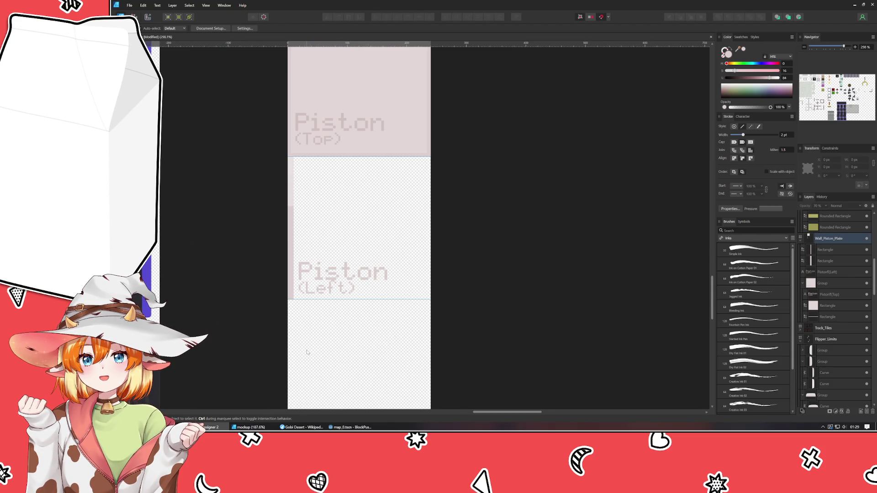
Group the Piston(Left) text layer with both edge-strip rectangles and collapse the group.
left_click_drag(307, 352, 296, 276)
left_click(297, 212)
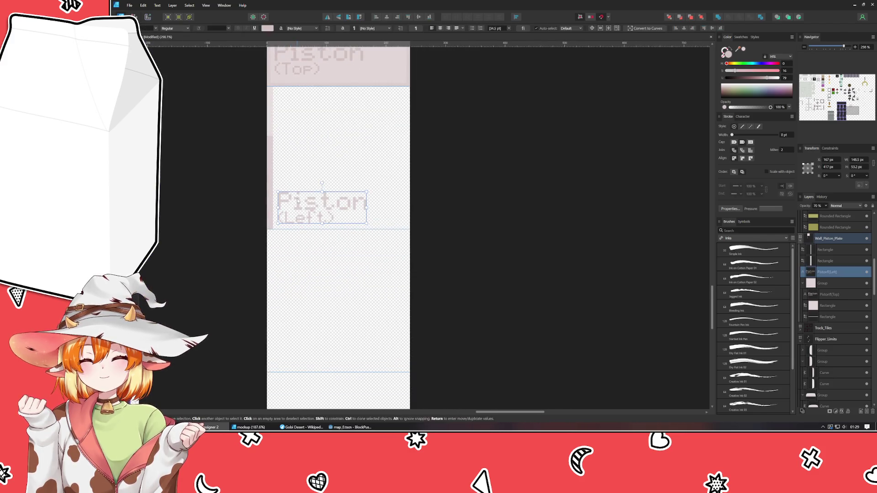
left_click(473, 242)
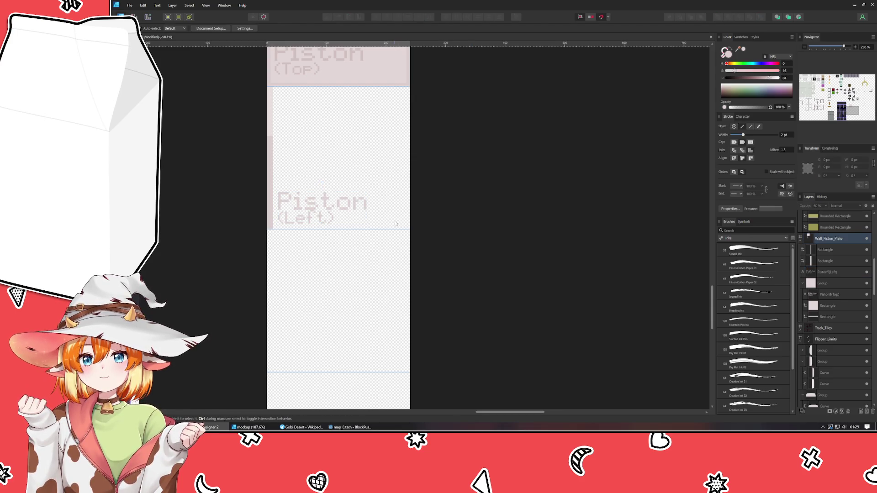
left_click(831, 272)
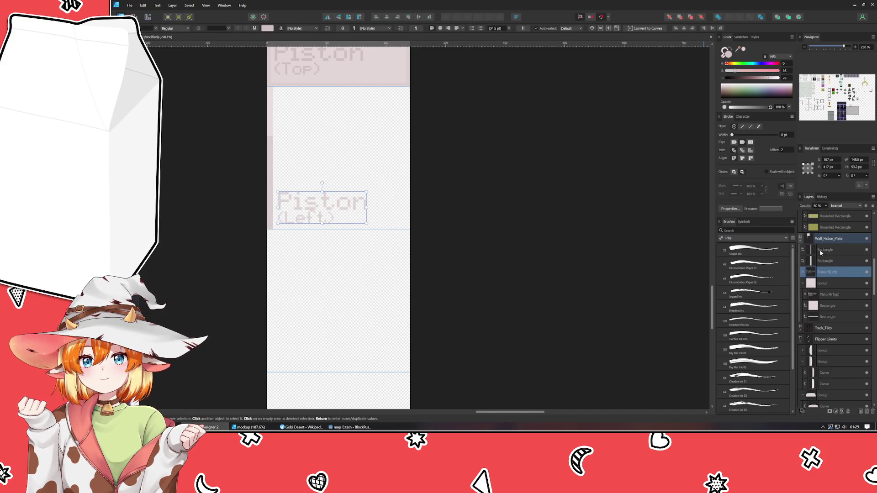
left_click(821, 251, "shift")
key("ctrl+g")
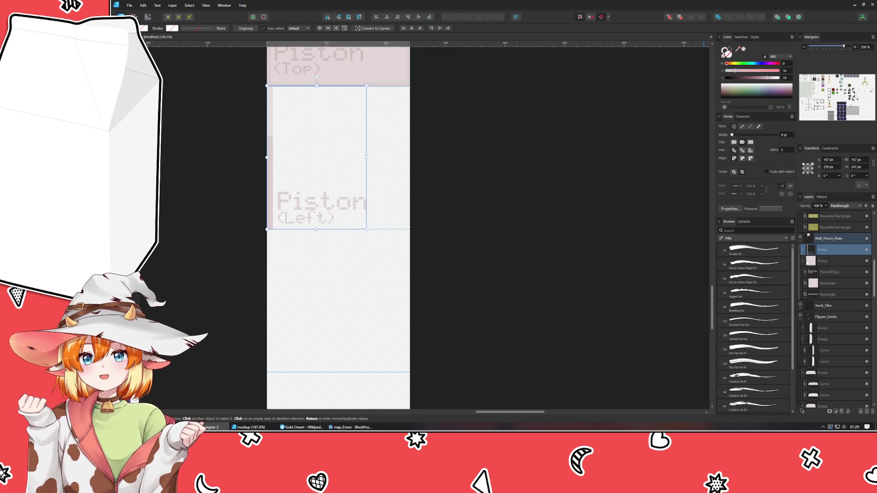
left_click(802, 261)
scroll(601, 205, "down", 8)
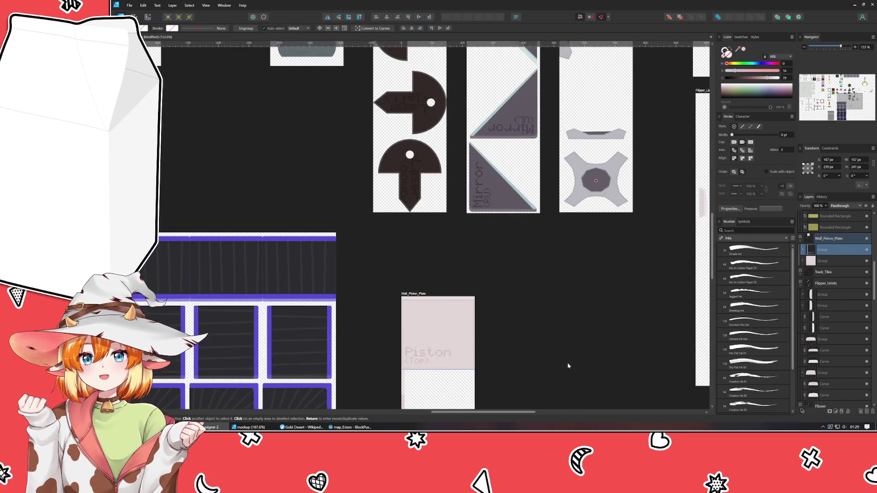
scroll(428, 155, "down", 2)
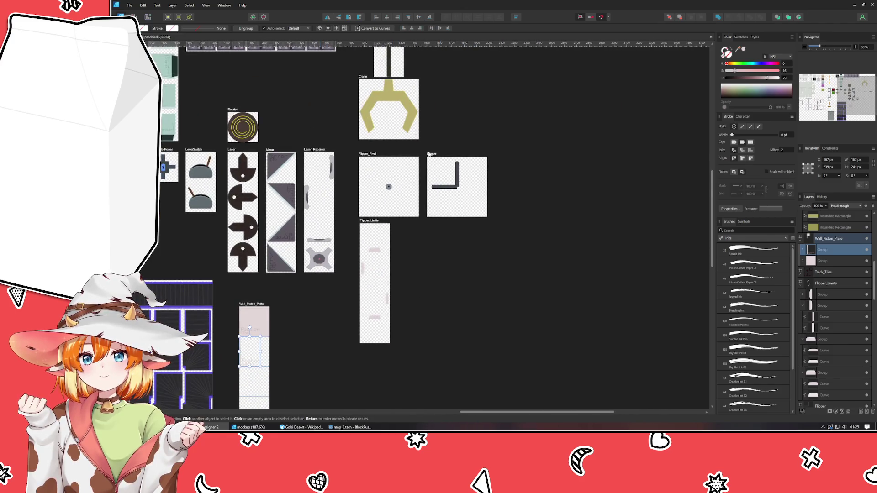
scroll(430, 224, "up", 6)
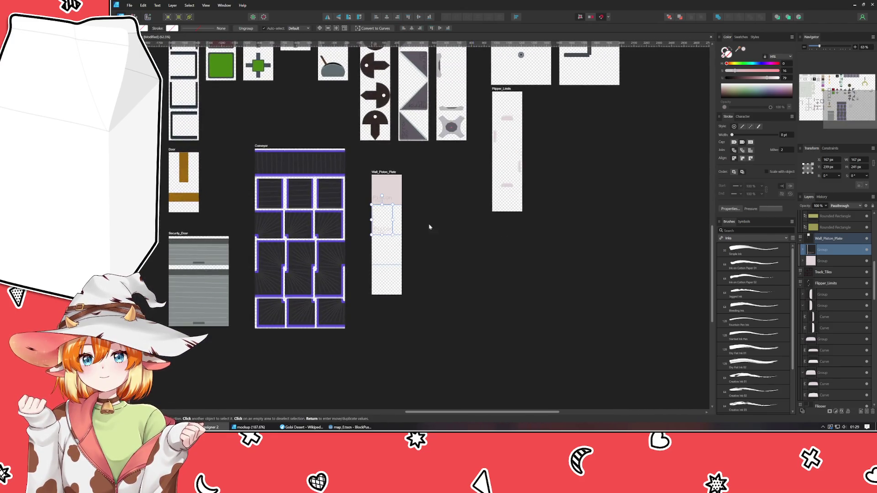
scroll(347, 219, "up", 1)
left_click(359, 285)
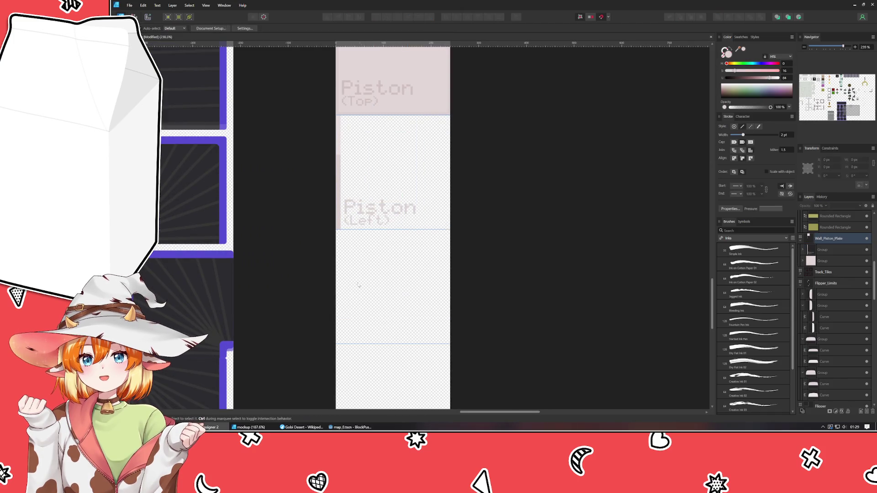
Duplicate the Piston (Left) tile below it and move its strips to the right edge.
left_click(357, 216)
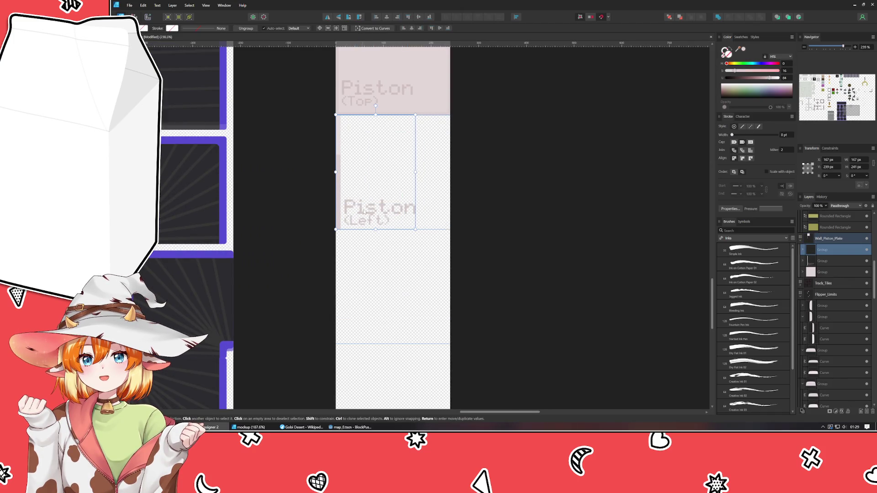
mouse_move(357, 216)
left_mouse_down()
mouse_move(380, 318)
mouse_move(370, 344)
mouse_move(380, 321)
left_mouse_up()
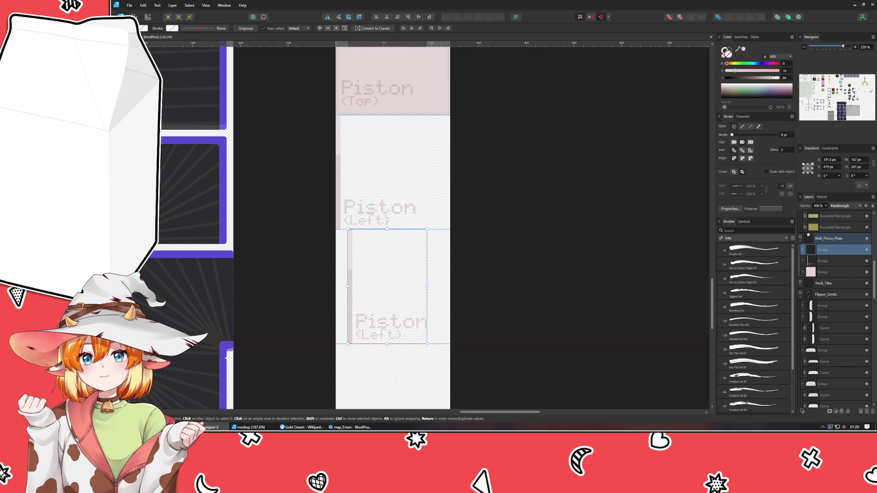
double_click(351, 295)
left_click(350, 259, "shift")
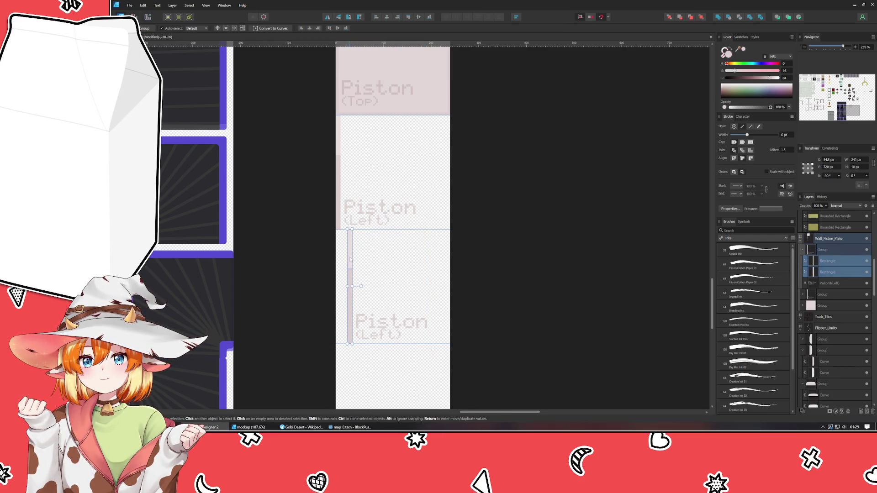
left_click_drag(348, 279, 447, 282)
Shift the copied label right and retype it as 'Piston (Right)'.
mouse_move(381, 328)
left_mouse_down()
mouse_move(399, 331)
mouse_move(389, 337)
left_mouse_up()
double_click(389, 336)
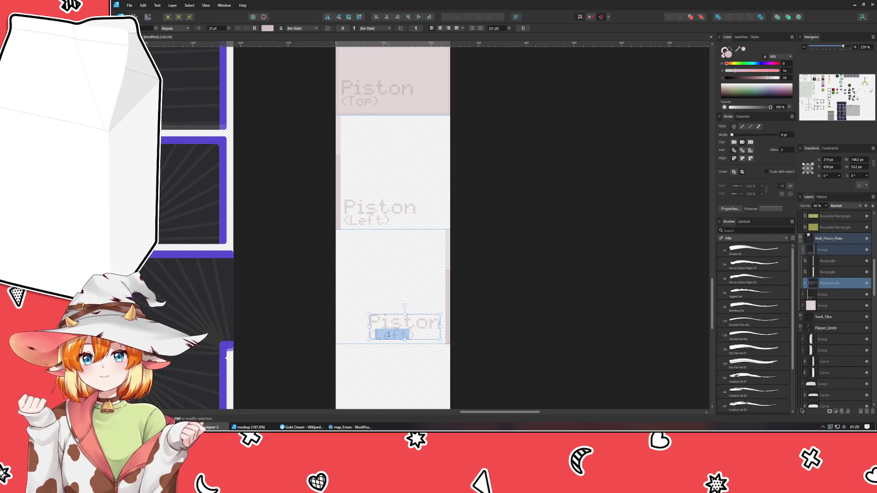
type("Right")
key("Escape")
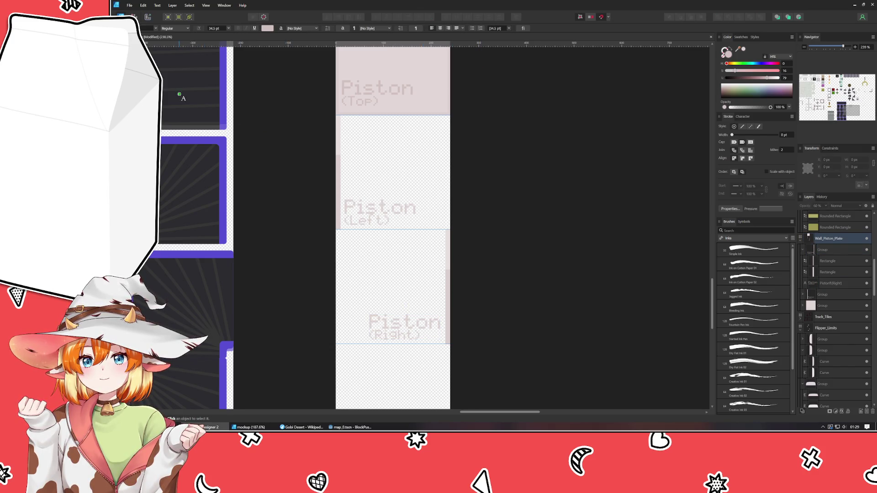
Compare the Piston (Left) and Piston (Right) tiles and their labels.
key("v")
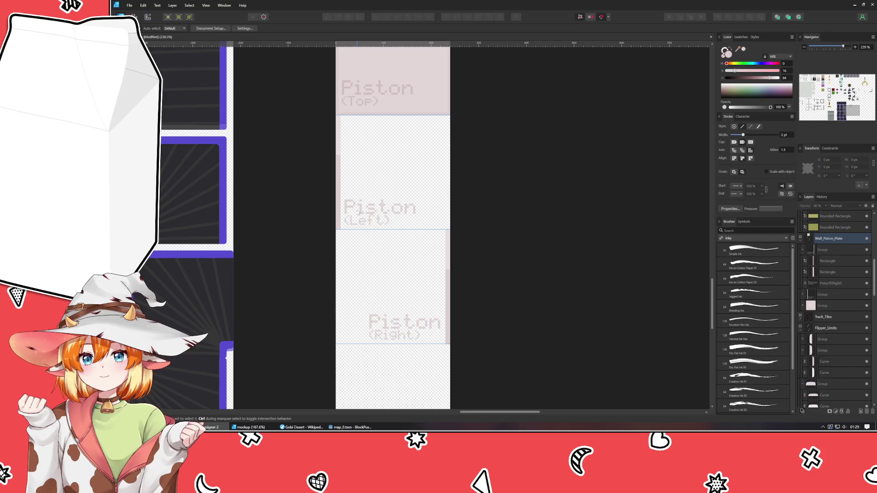
left_click(358, 213)
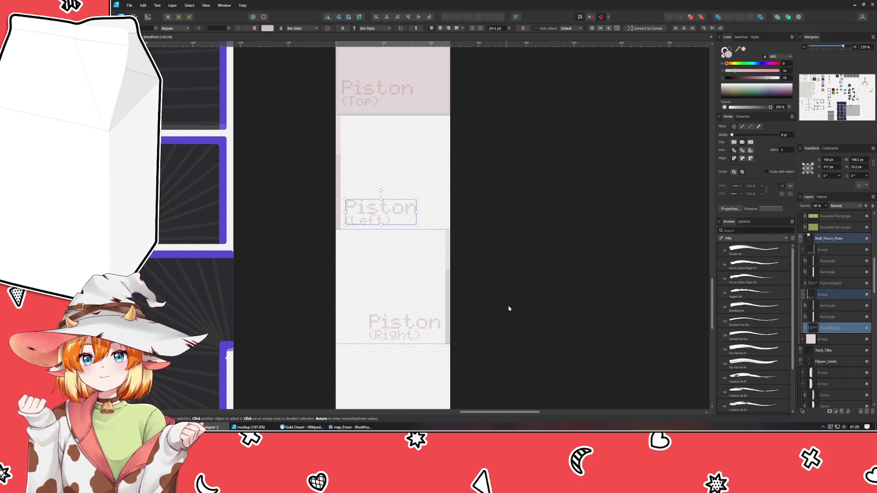
left_click_drag(513, 308, 488, 190)
left_click(383, 221)
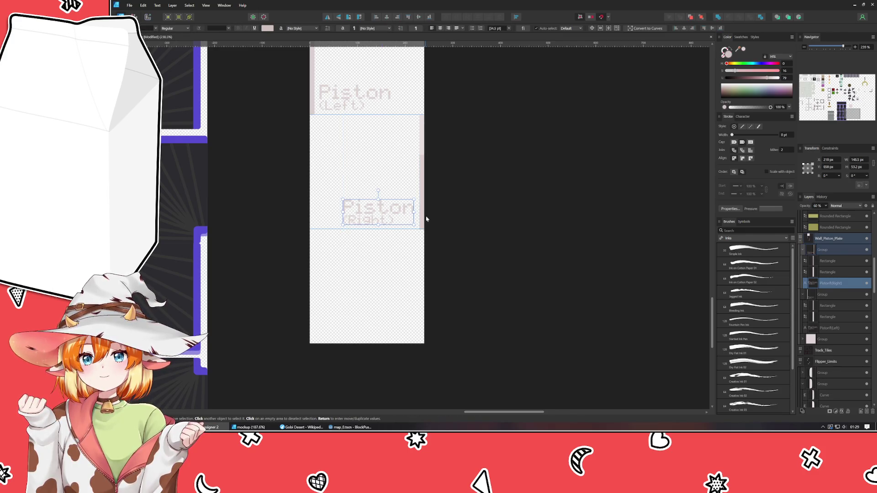
left_click(491, 242)
scroll(490, 242, "up", 5)
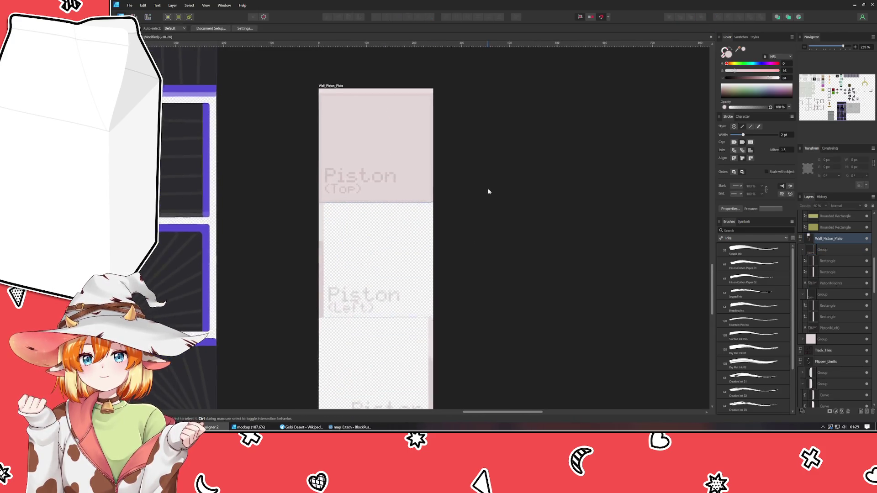
left_click_drag(486, 172, 466, 74)
left_click(369, 305)
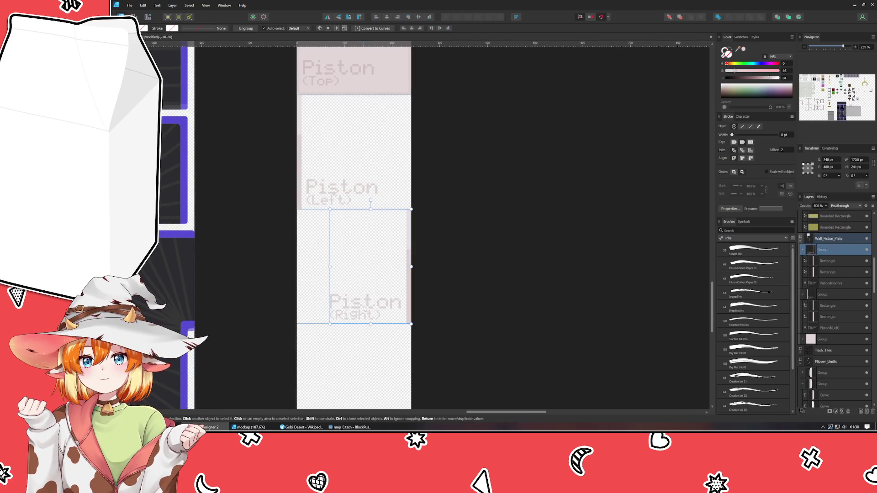
left_click(364, 308)
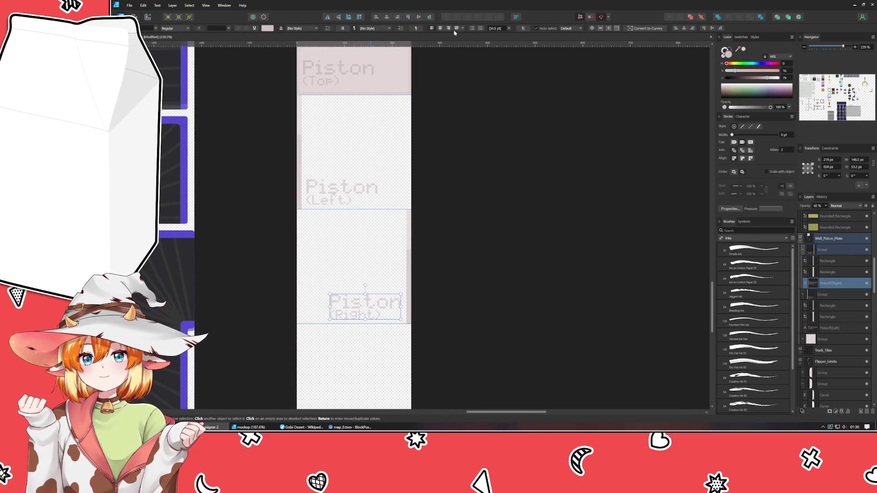
left_click(442, 185)
left_click_drag(438, 123, 432, 240)
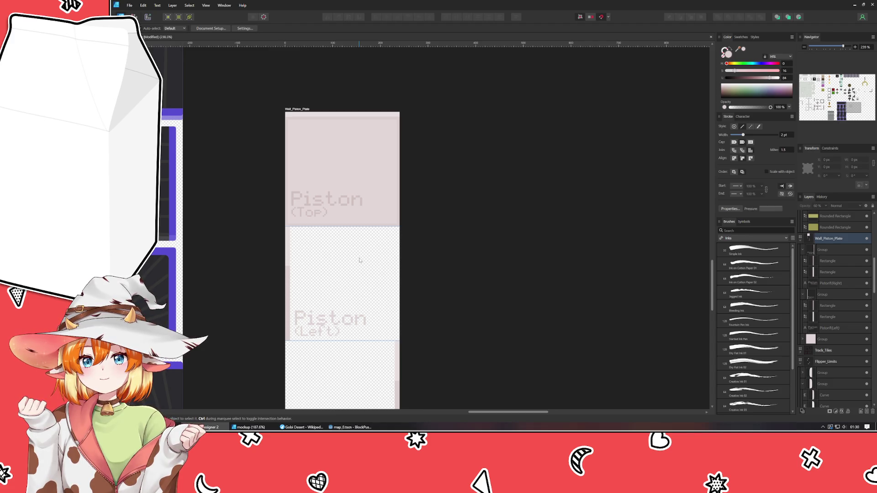
left_click(251, 427)
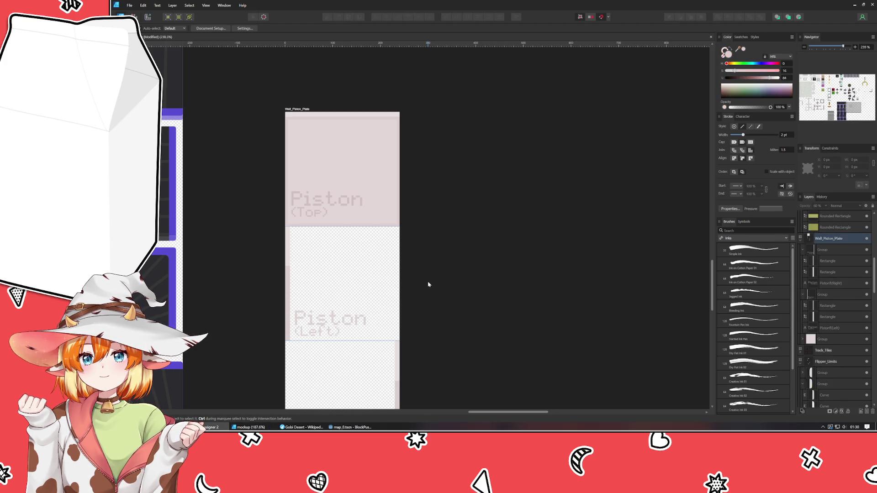
Duplicate a thin edge strip and stretch it along the artboard bottom, about 239.5 px wide.
left_click(316, 116)
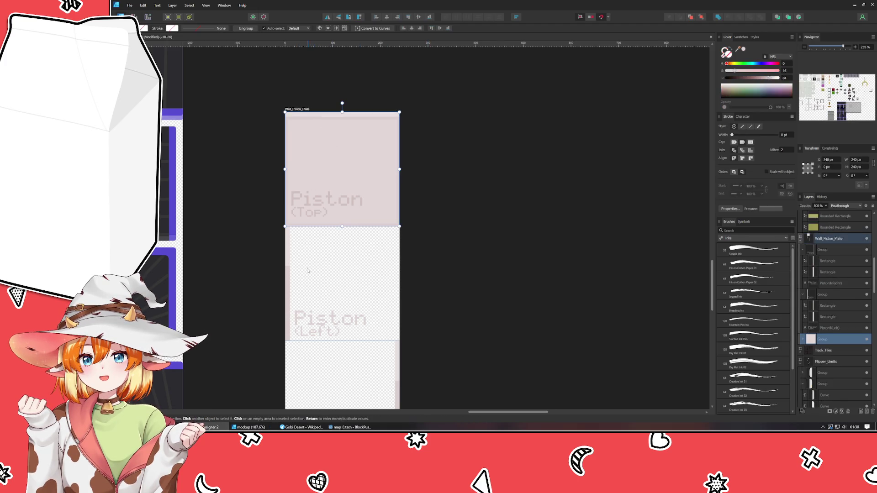
left_click(291, 264)
scroll(330, 267, "down", 5)
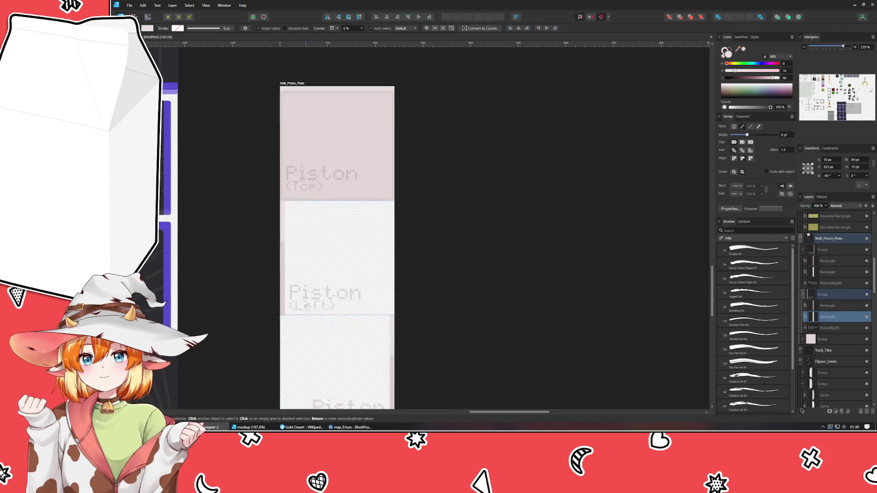
key("ctrl+j")
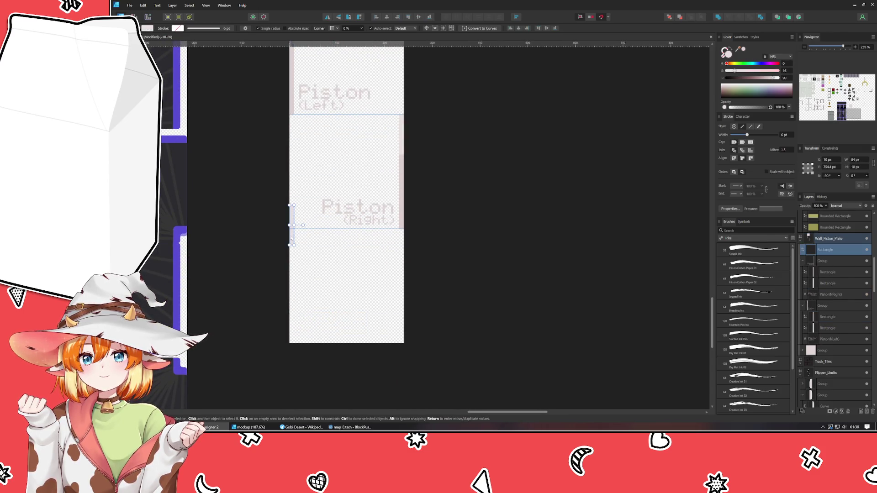
mouse_move(293, 228)
left_mouse_down()
mouse_move(341, 329)
mouse_move(349, 307)
mouse_move(341, 303)
mouse_move(337, 328)
mouse_move(321, 342)
mouse_move(403, 340)
left_mouse_up()
left_click(373, 318)
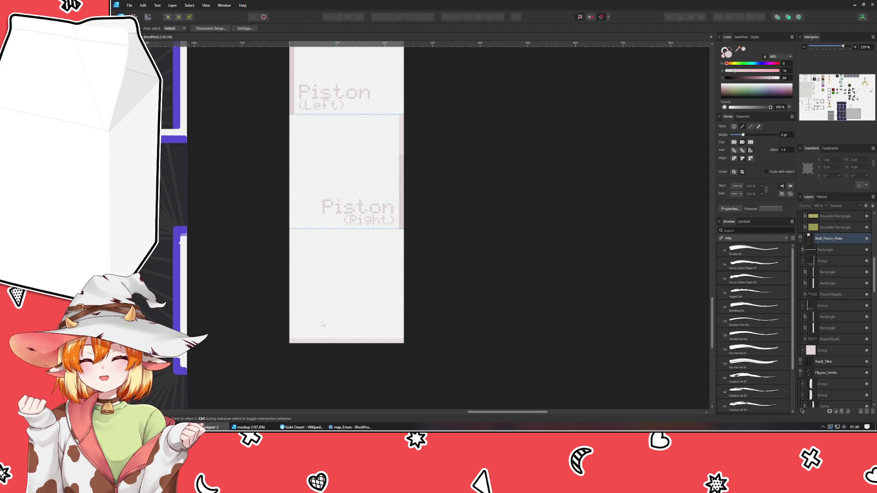
left_click(332, 214)
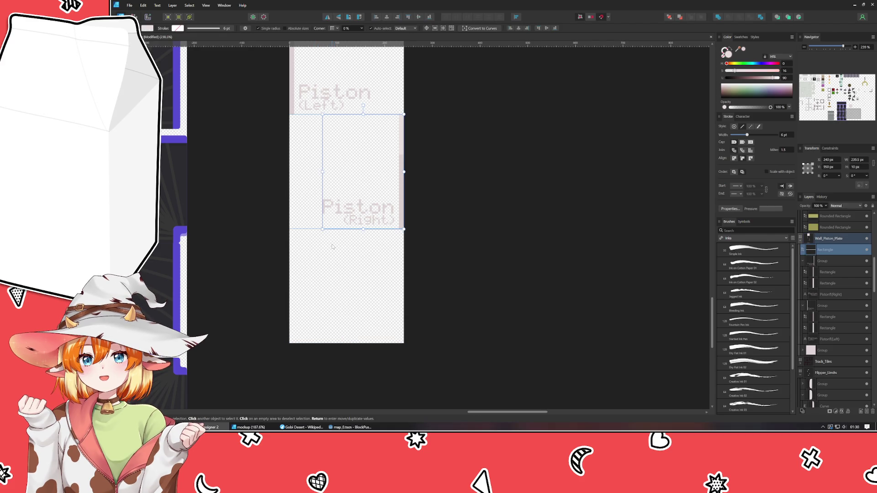
Alt-drag a copy of the Piston (Top) group into the bottom slot at Y 720.
scroll(332, 247, "down", 3)
left_click(473, 202)
left_click(333, 95)
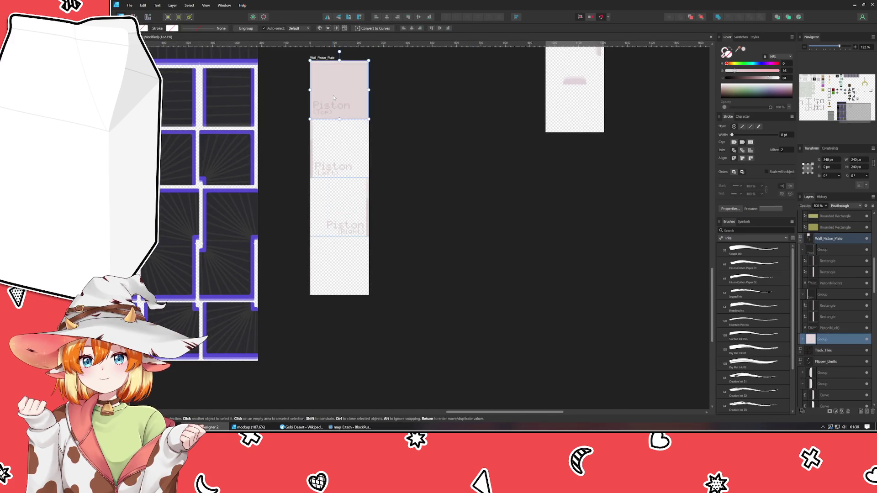
mouse_move(333, 95)
left_mouse_down()
mouse_move(387, 175)
mouse_move(337, 270)
left_mouse_up()
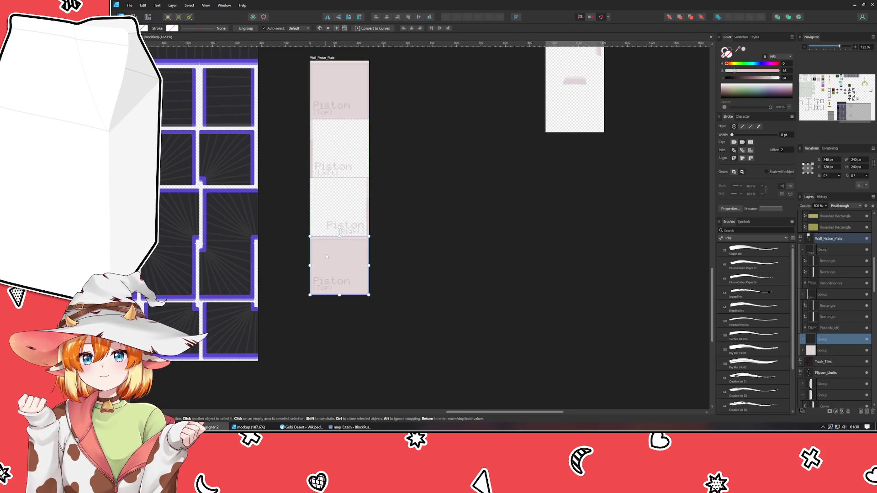
scroll(334, 269, "up", 4)
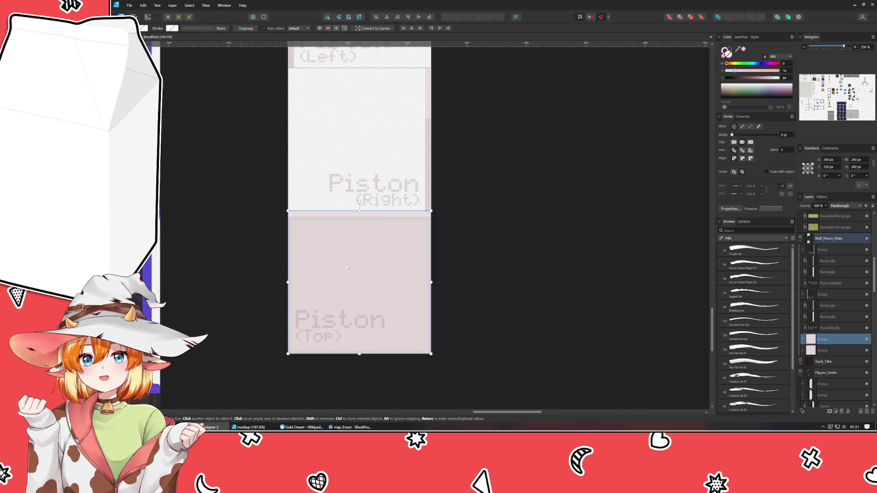
Turn the bottom tile's fill near-black, deepen its pink border and dim its Piston (Top) label.
double_click(374, 263)
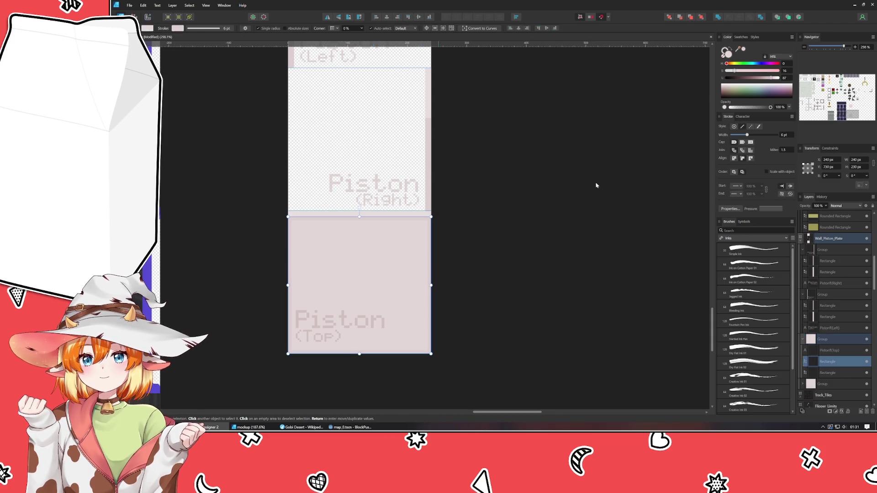
mouse_move(743, 79)
left_mouse_down()
mouse_move(727, 78)
mouse_move(734, 81)
left_mouse_up()
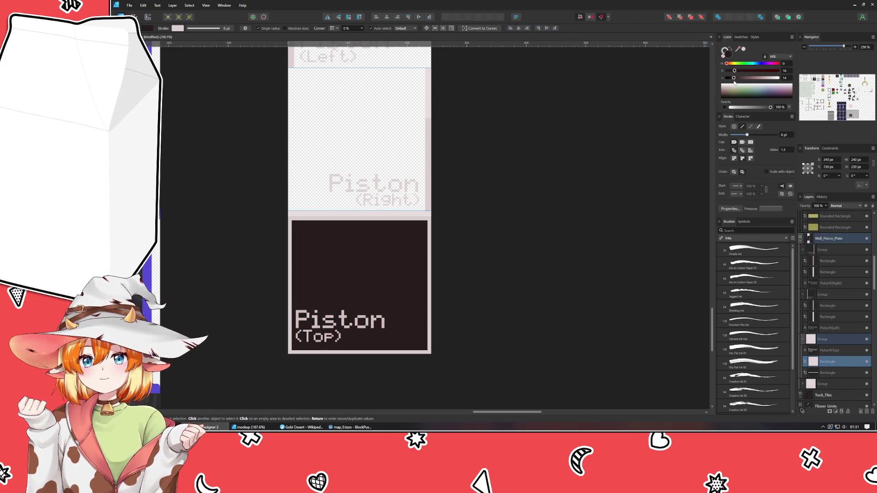
left_click(579, 189)
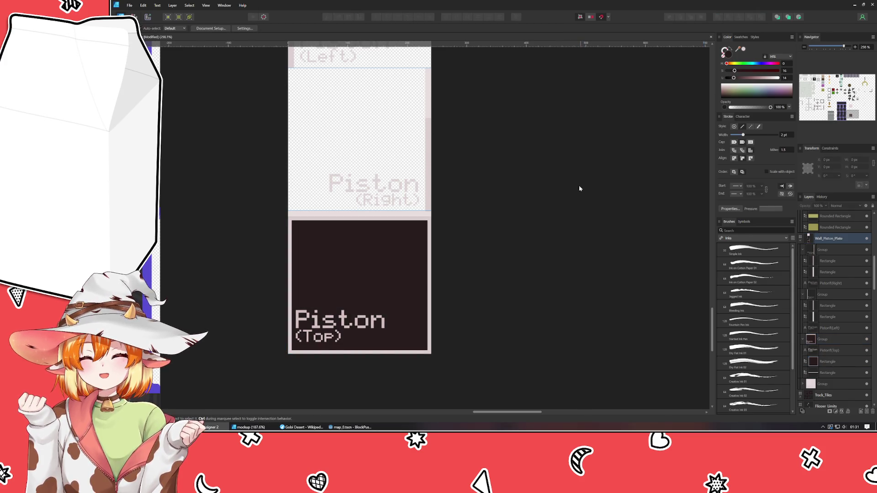
left_click(405, 217)
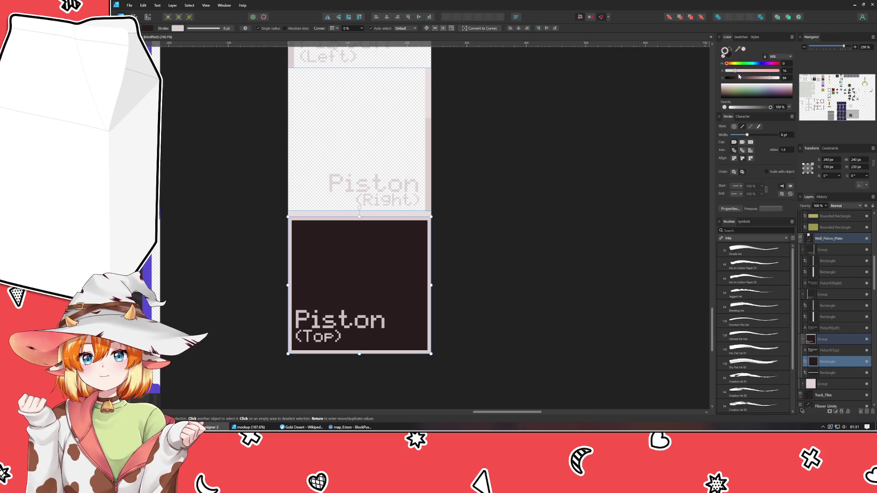
left_click_drag(759, 79, 761, 82)
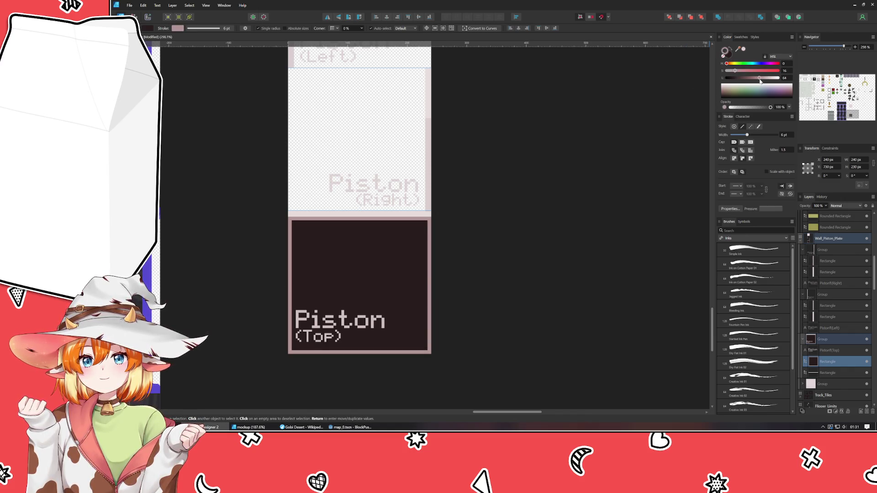
key("Tab")
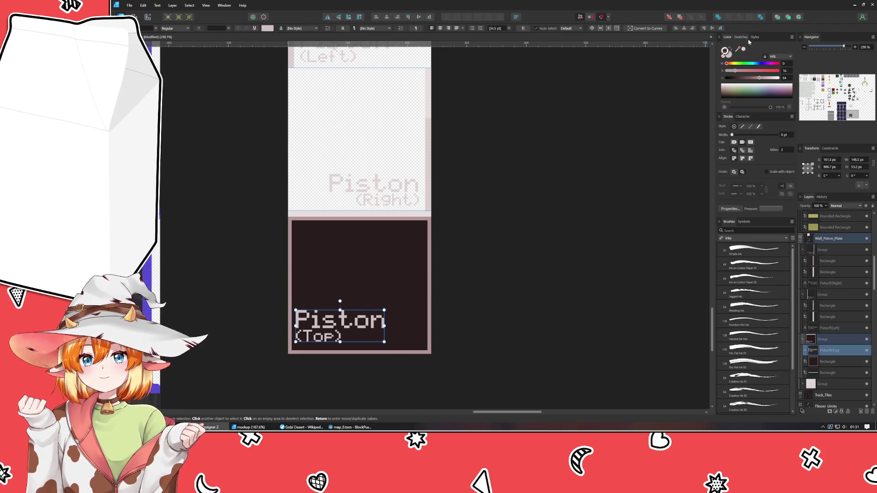
left_click_drag(759, 78, 731, 81)
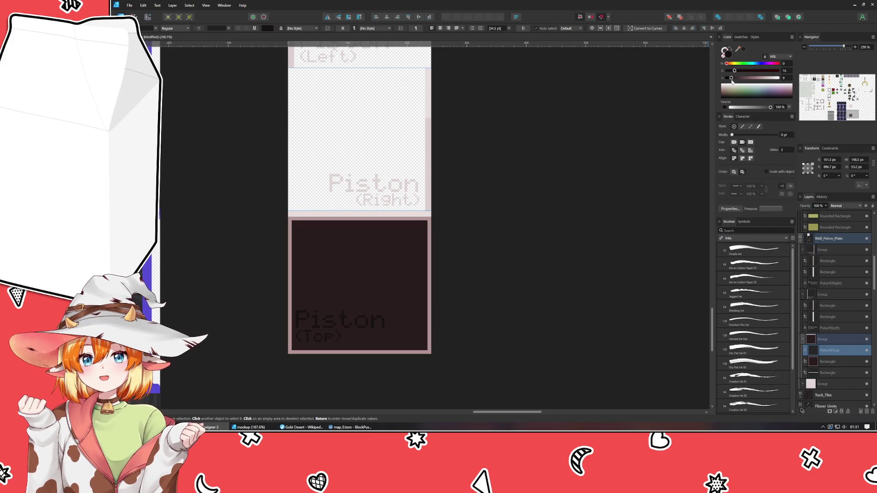
left_click(543, 219)
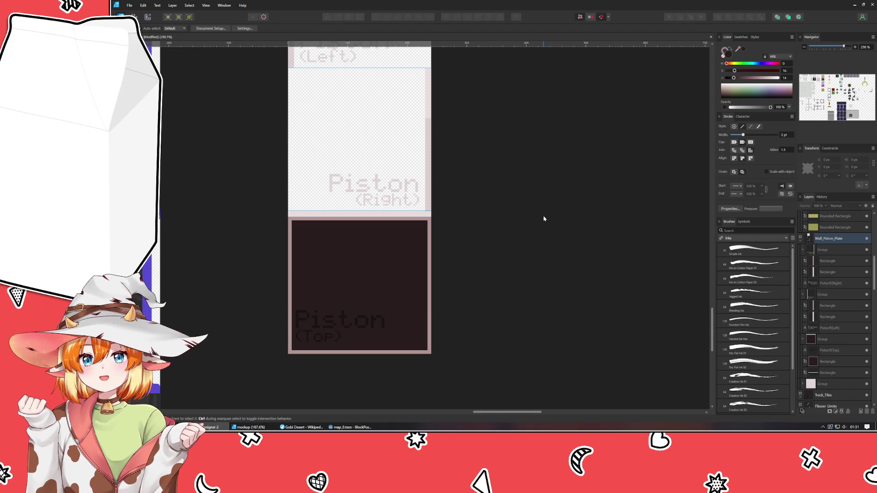
scroll(544, 219, "down", 3)
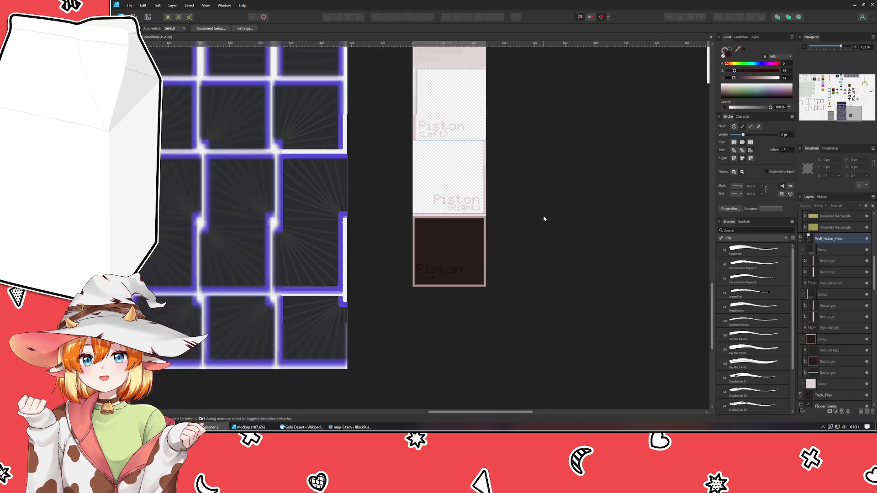
Save the document with Ctrl+S, then reselect the dark Piston (Top) tile group.
mouse_move(544, 219)
left_mouse_down()
mouse_move(485, 313)
mouse_move(463, 285)
left_mouse_up()
key("ctrl+s")
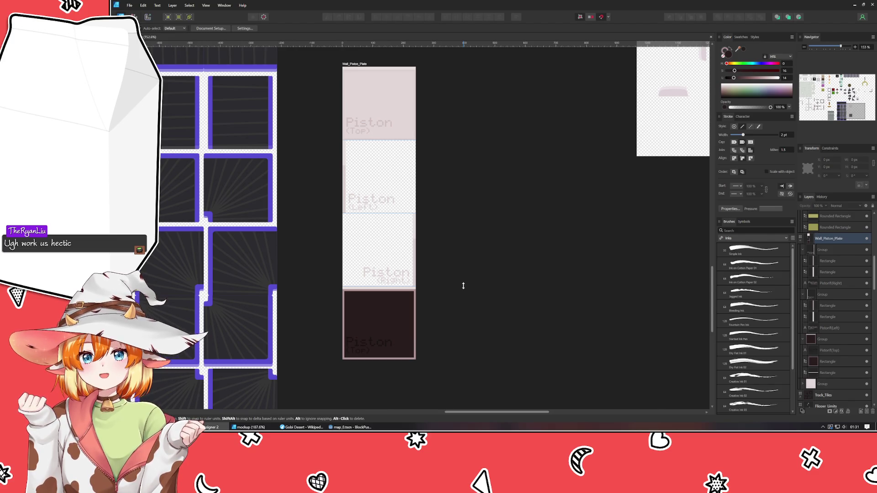
left_click(249, 427)
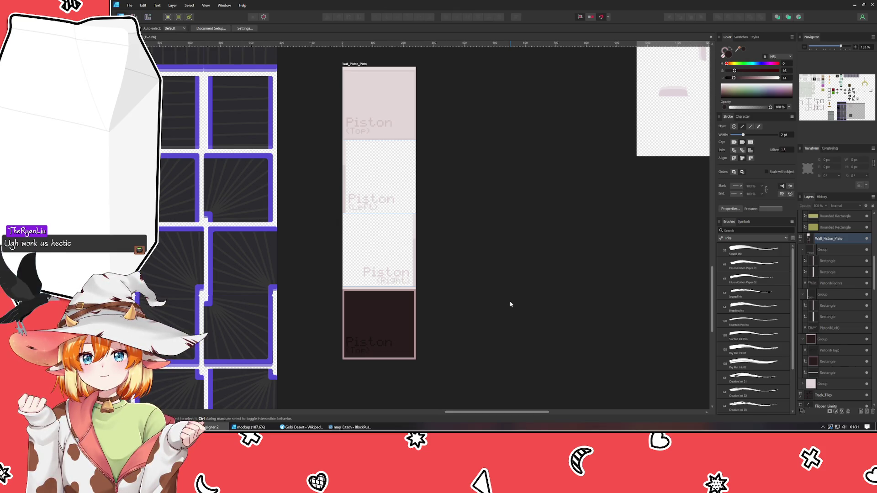
scroll(501, 206, "down", 2)
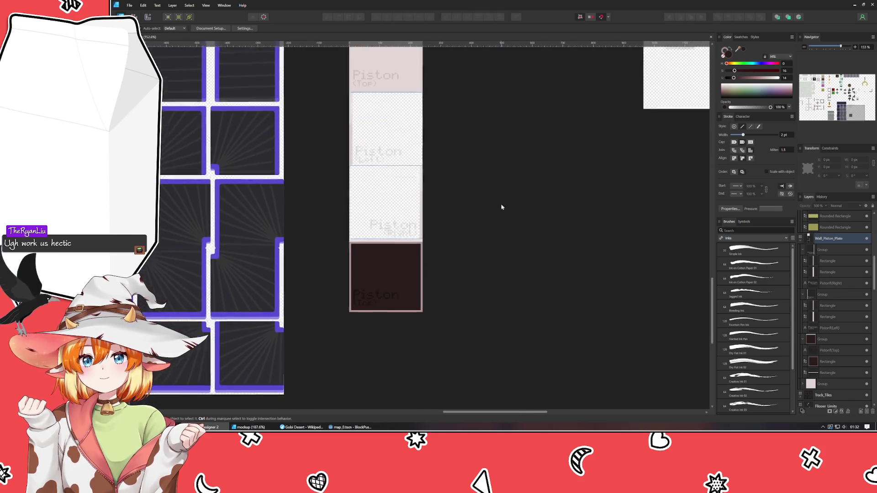
scroll(484, 233, "up", 2)
scroll(484, 233, "right", 1)
scroll(473, 233, "down", 2)
scroll(473, 214, "down", 1)
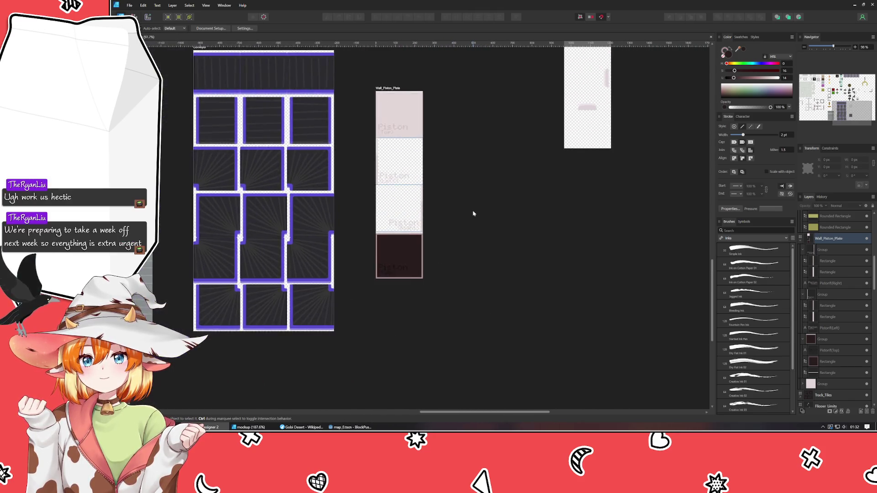
scroll(473, 213, "up", 1)
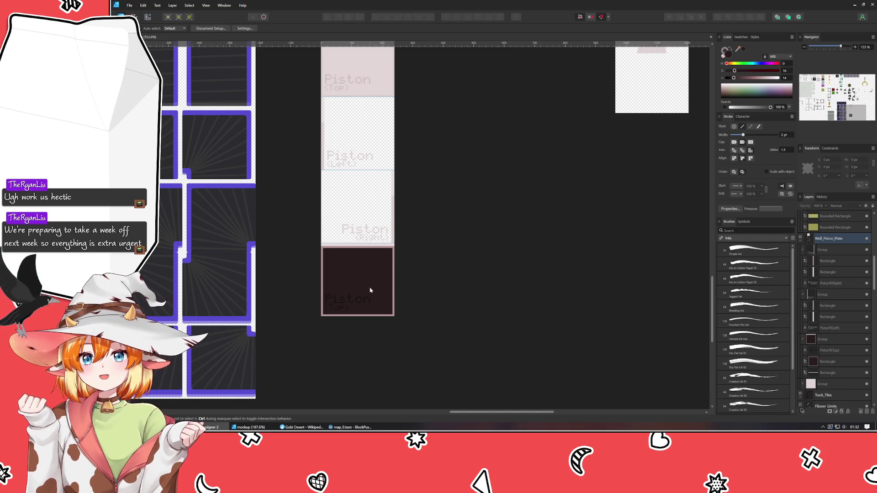
scroll(419, 238, "up", 2)
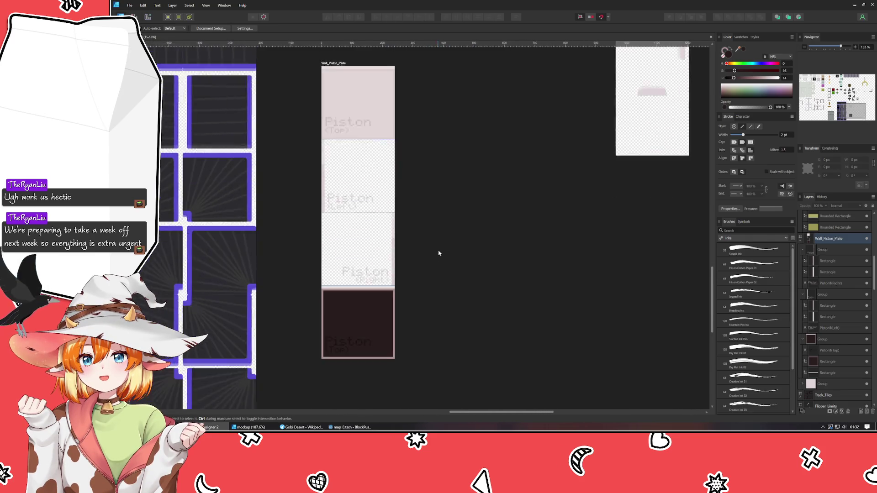
left_click(359, 296)
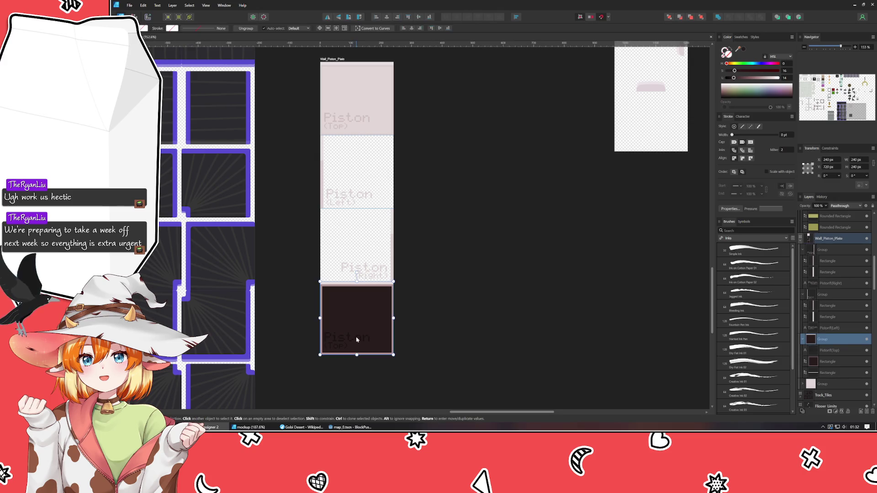
Extend the dark tile's background rectangle down to 230 px tall.
scroll(357, 340, "up", 3)
double_click(370, 294)
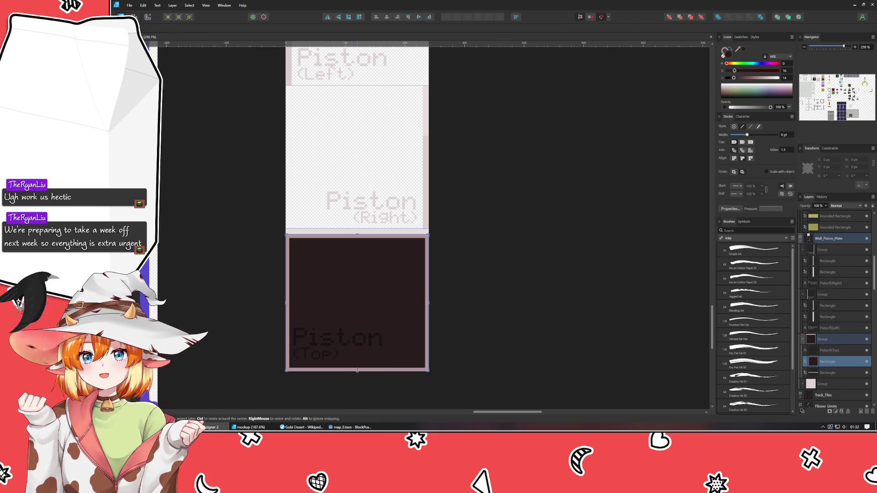
left_click_drag(358, 370, 355, 368)
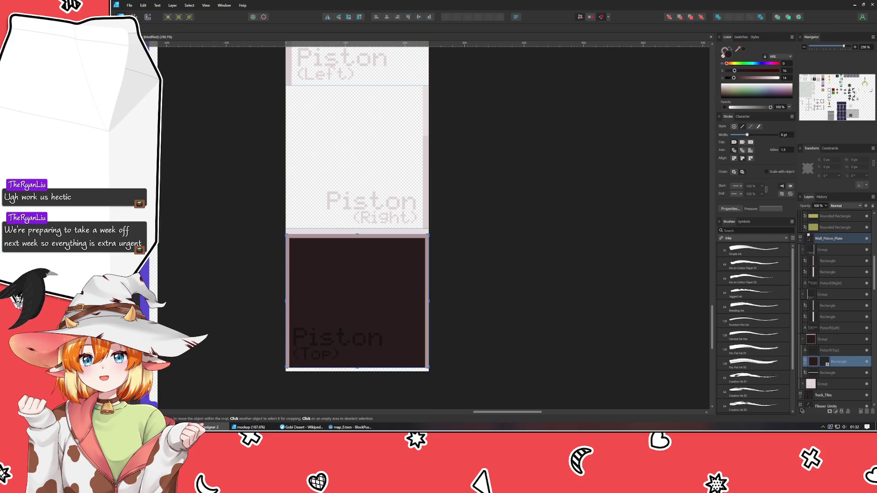
key("v")
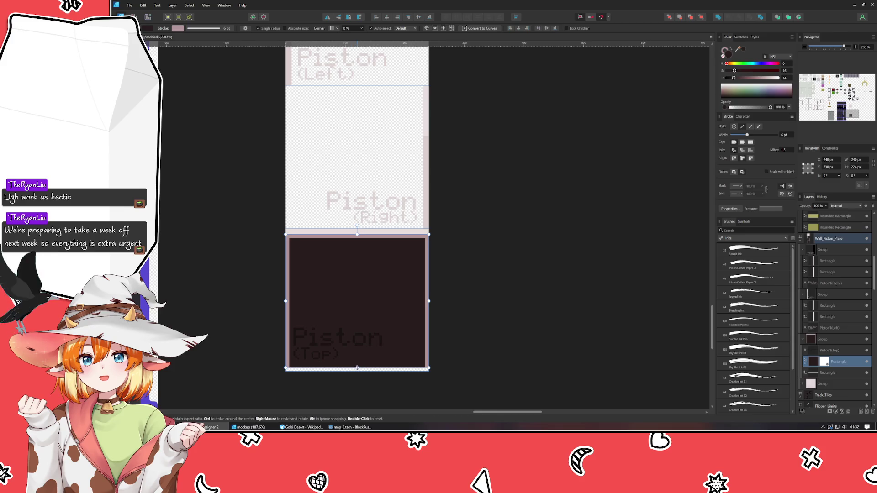
left_click_drag(357, 368, 357, 376)
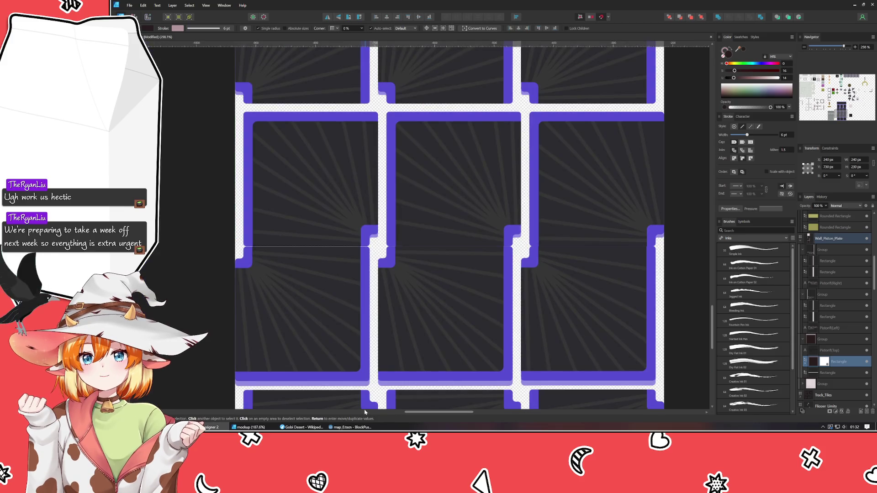
scroll(481, 371, "down", 5)
left_click(481, 371)
Save the document and check the dark bottom rectangle's size.
scroll(517, 365, "up", 4)
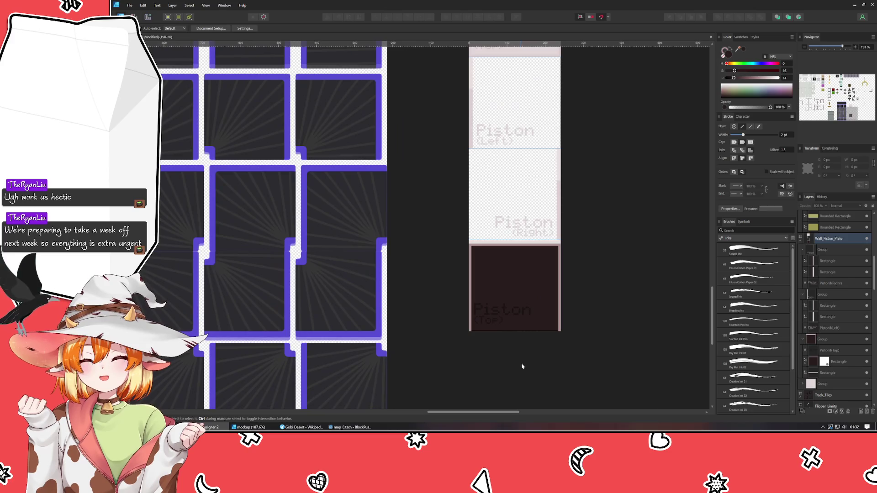
scroll(559, 352, "up", 5)
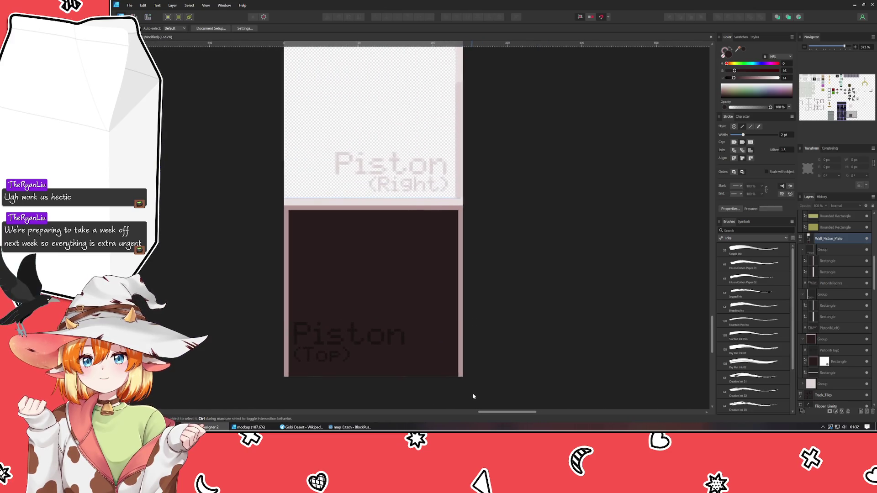
key("ctrl+s")
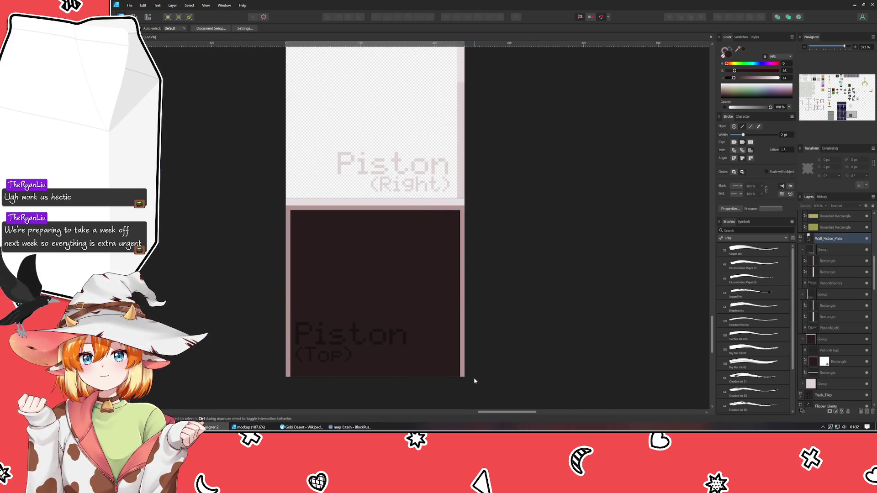
scroll(507, 366, "down", 4)
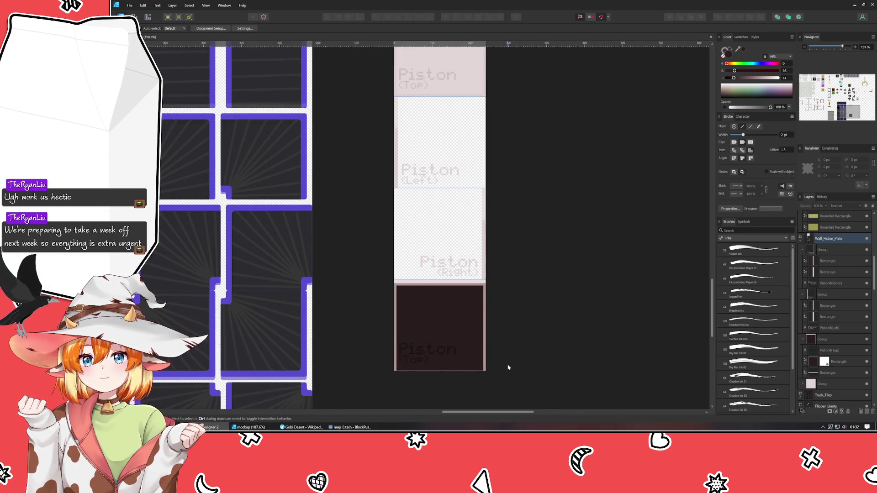
left_click(438, 369)
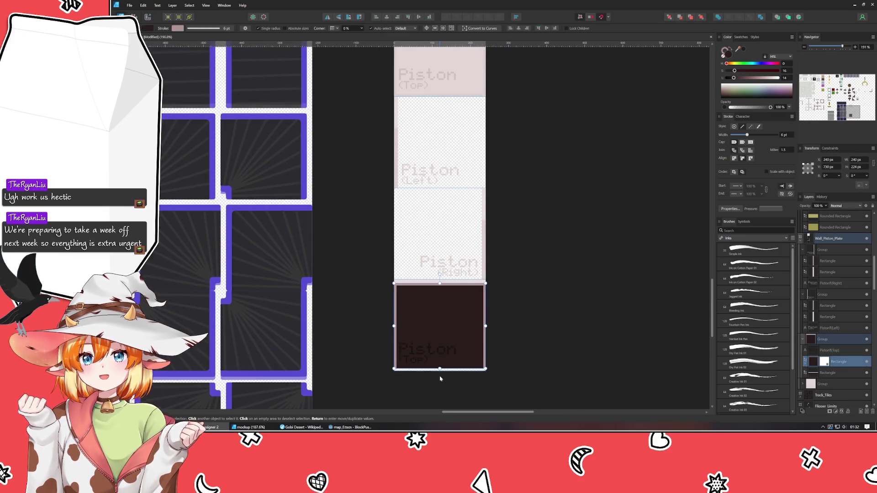
left_click(499, 378)
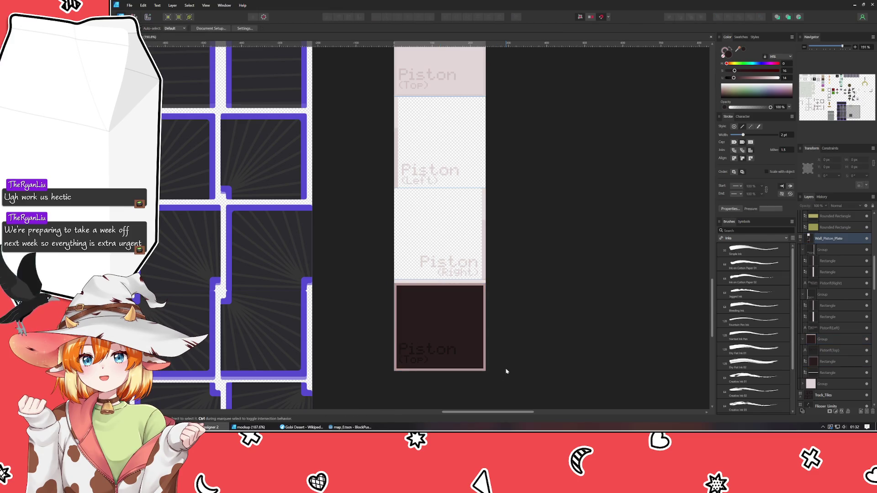
scroll(500, 369, "down", 3)
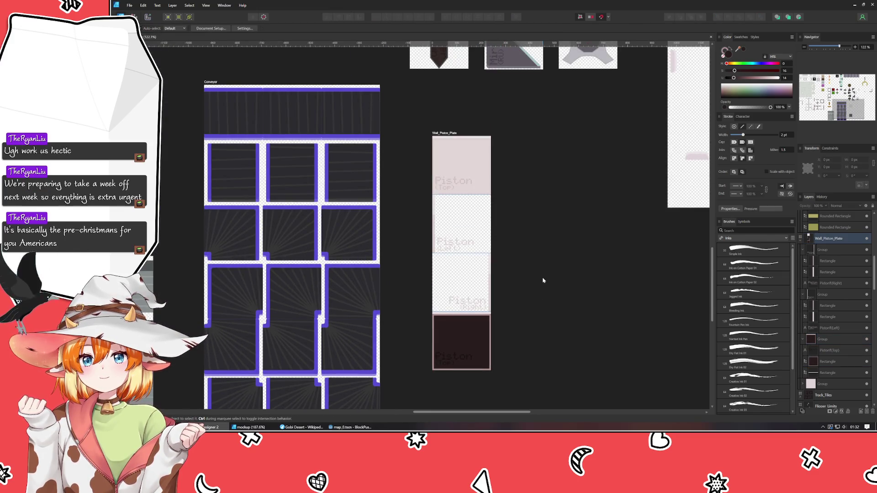
scroll(502, 309, "up", 2)
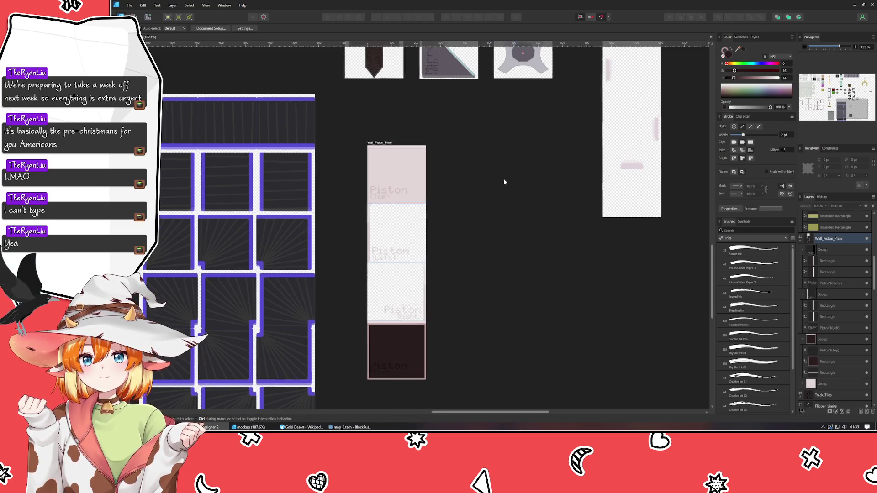
scroll(489, 298, "up", 10)
scroll(489, 297, "right", 5)
mouse_move(407, 397)
left_mouse_down()
mouse_move(387, 297)
mouse_move(433, 242)
mouse_move(564, 182)
mouse_move(605, 125)
left_mouse_up()
scroll(606, 125, "down", 3)
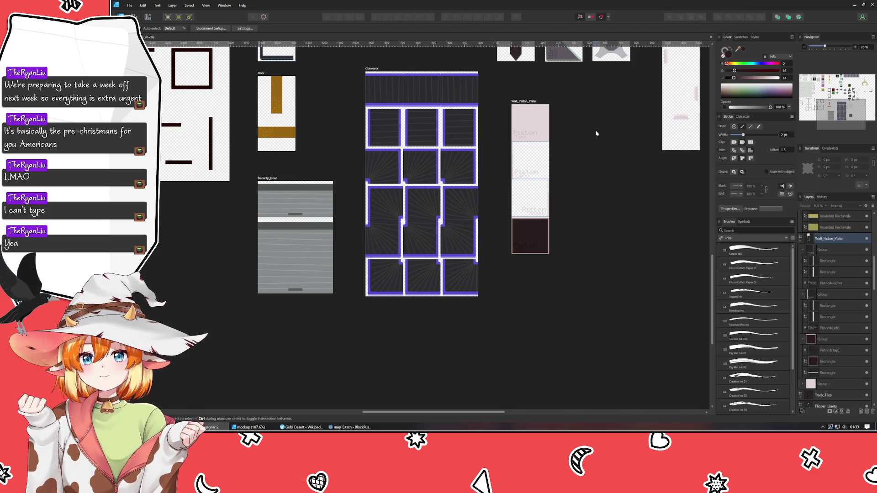
mouse_move(596, 134)
left_mouse_down()
mouse_move(505, 326)
mouse_move(492, 239)
mouse_move(473, 255)
left_mouse_up()
scroll(505, 323, "down", 2)
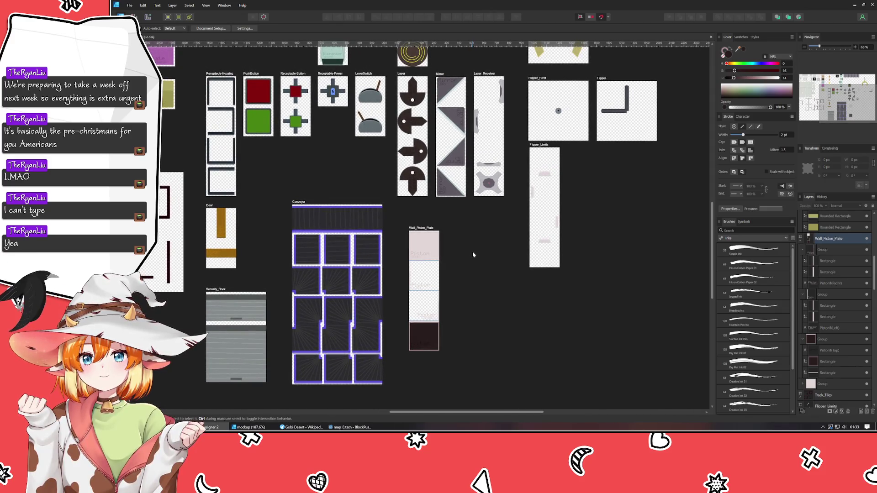
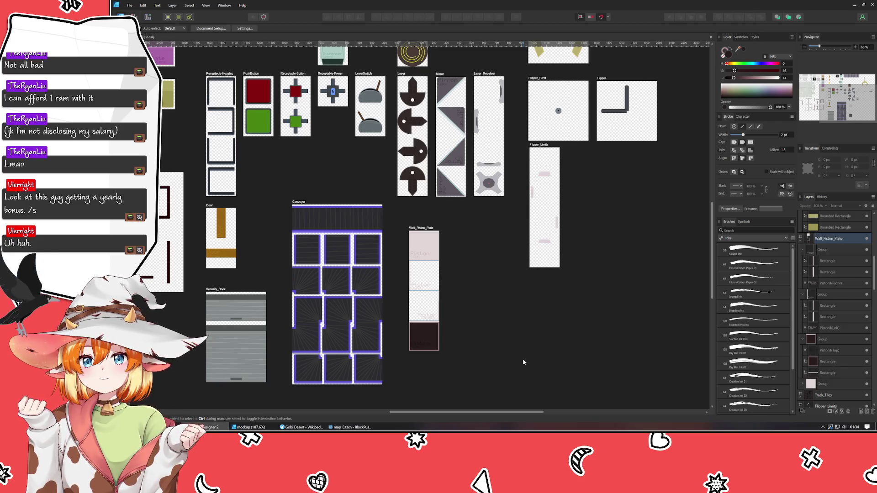
Pan to recentre the artboards, then marquee-select and deselect the contents of Wall_Piston_Plate.
mouse_move(481, 228)
left_mouse_down()
mouse_move(414, 376)
mouse_move(435, 412)
mouse_move(548, 395)
mouse_move(611, 349)
mouse_move(617, 327)
mouse_move(531, 229)
left_mouse_up()
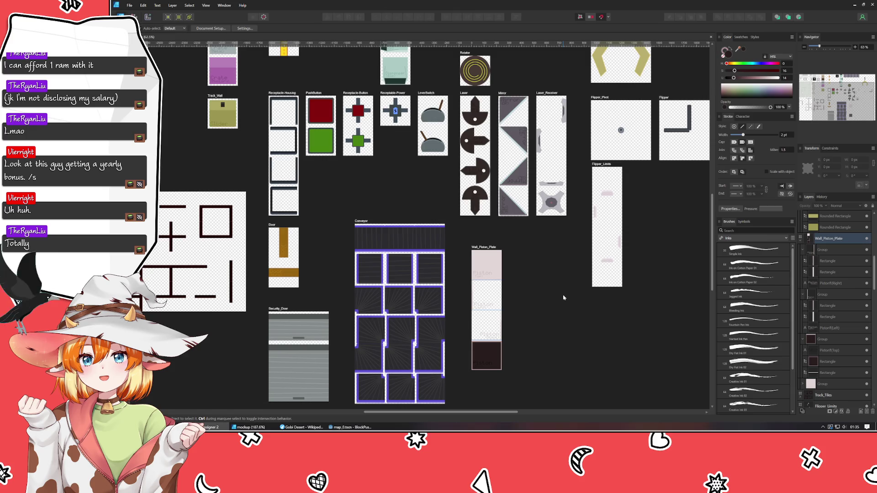
mouse_move(564, 297)
left_mouse_down()
mouse_move(476, 297)
mouse_move(466, 320)
mouse_move(468, 283)
left_mouse_up()
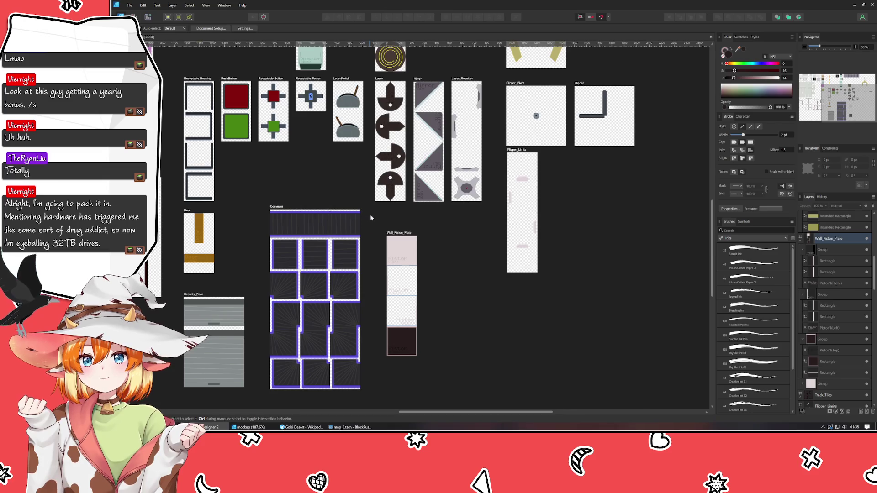
left_click_drag(370, 215, 450, 376)
left_click(450, 366)
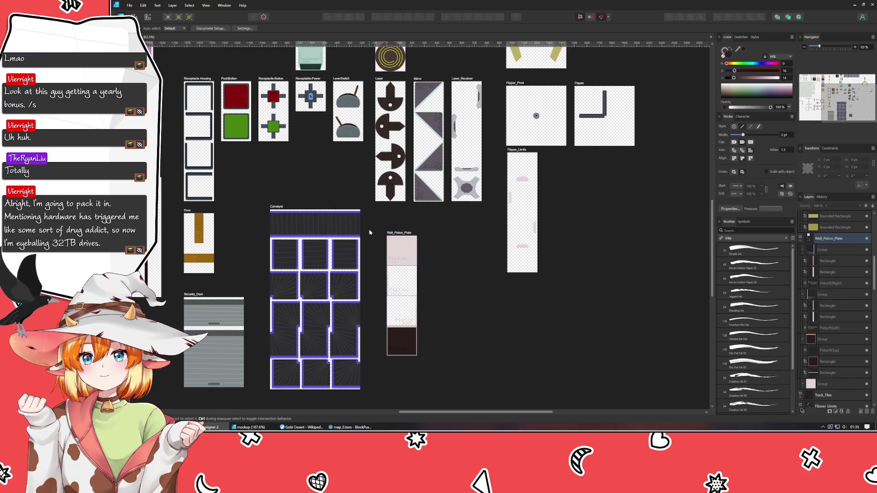
left_click_drag(370, 217, 437, 382)
left_click(447, 358)
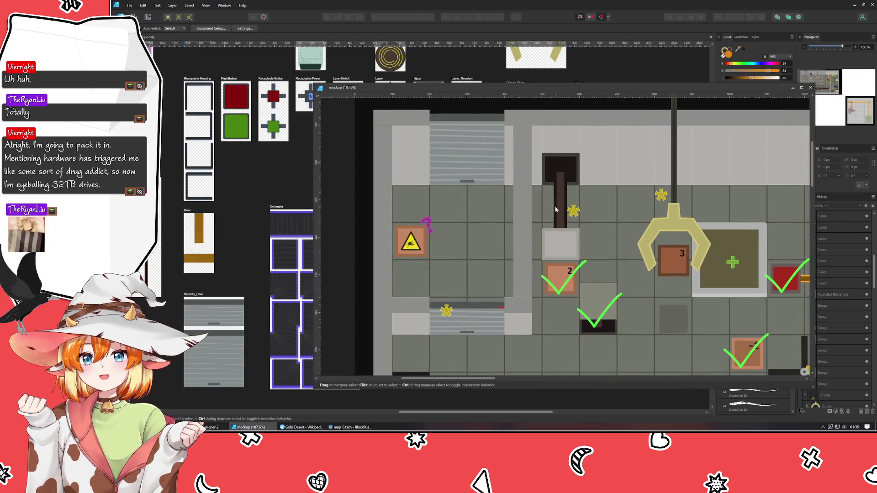
Select the dark bar in the mockup, move the mockup window left, then close it.
double_click(561, 209)
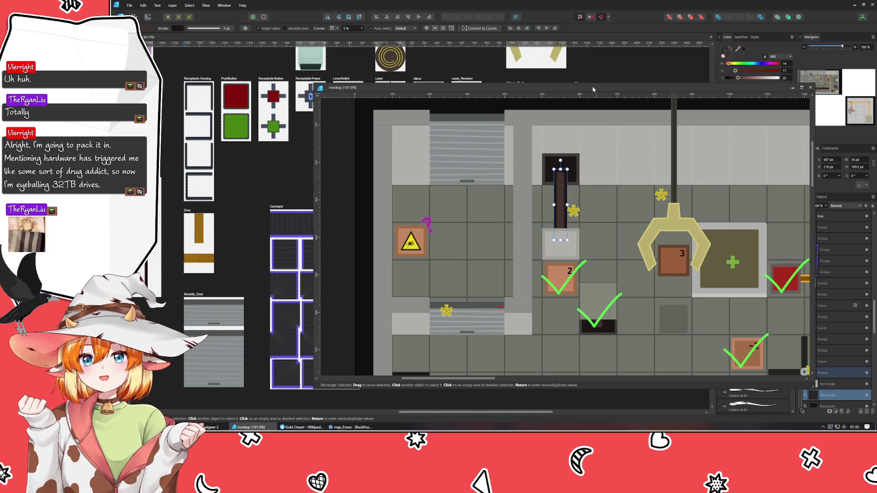
left_click_drag(594, 90, 447, 93)
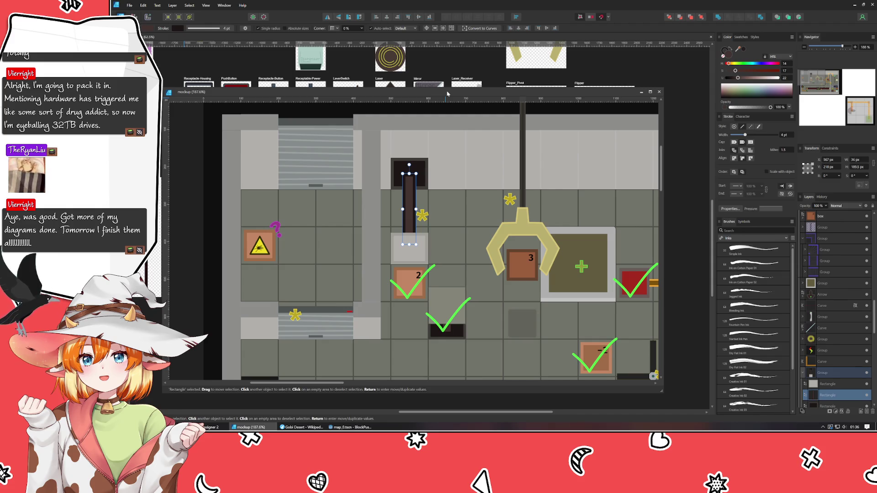
left_click(447, 93)
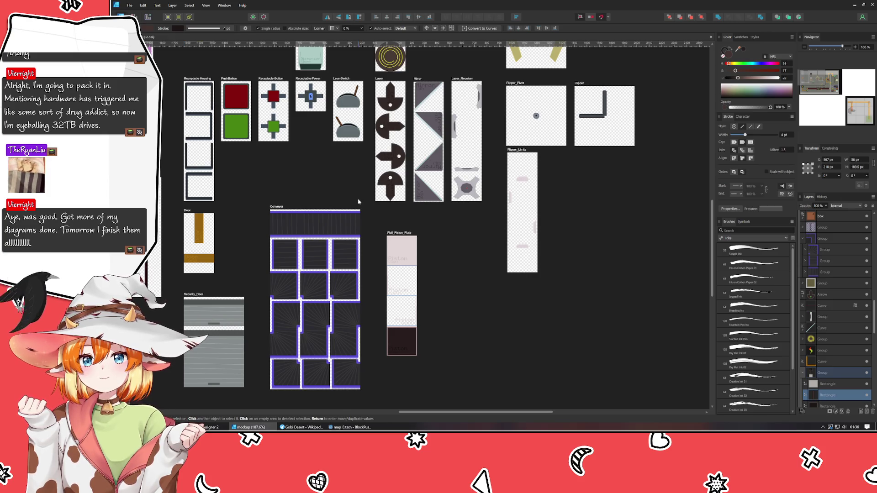
left_click(516, 316)
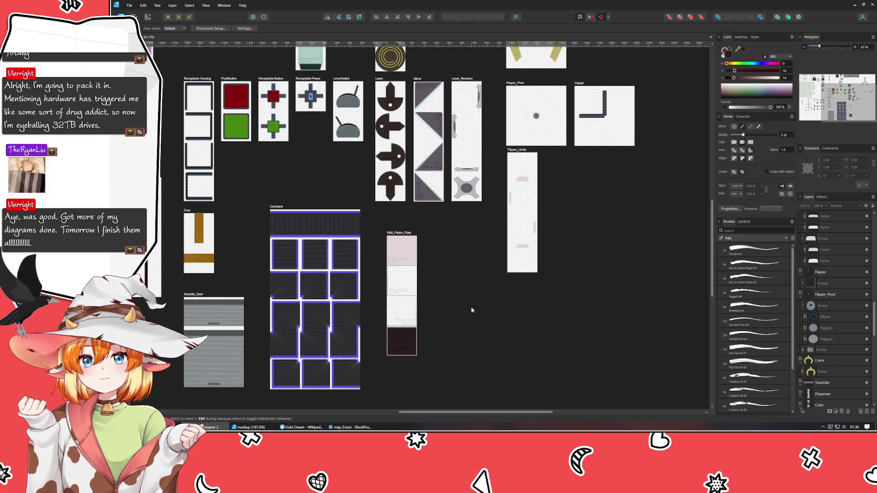
mouse_move(472, 310)
left_mouse_down()
mouse_move(402, 254)
mouse_move(424, 291)
mouse_move(405, 292)
left_mouse_up()
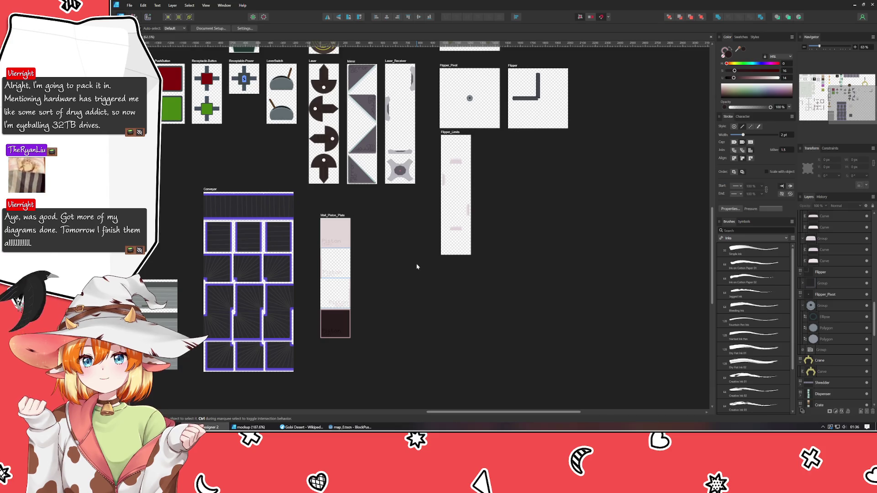
scroll(391, 241, "down", 3)
scroll(392, 241, "right", 2)
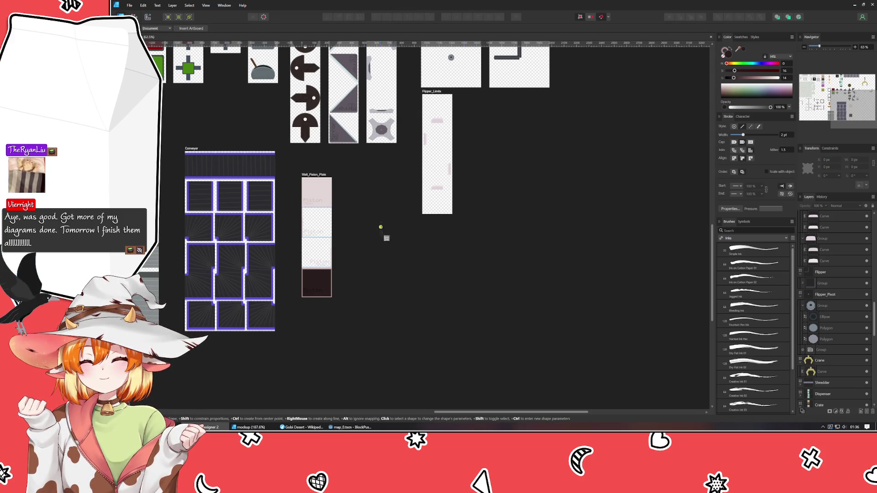
Draw a new artboard on empty canvas and size it to 480 × 960 px.
mouse_move(381, 231)
left_mouse_down()
mouse_move(503, 365)
mouse_move(485, 383)
left_mouse_up()
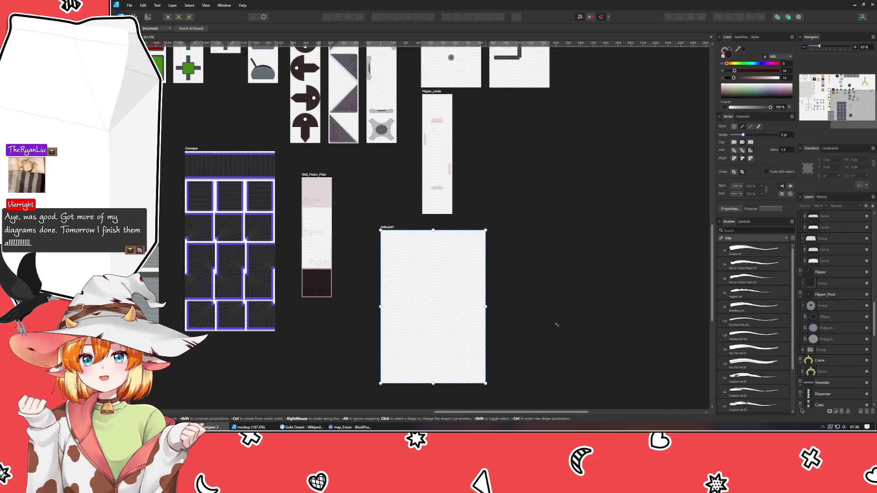
left_click(859, 160)
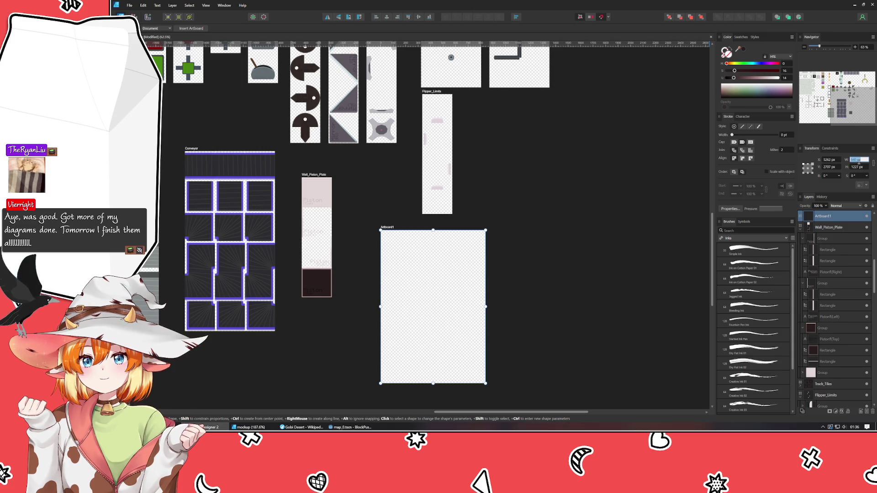
type("480")
key("Tab")
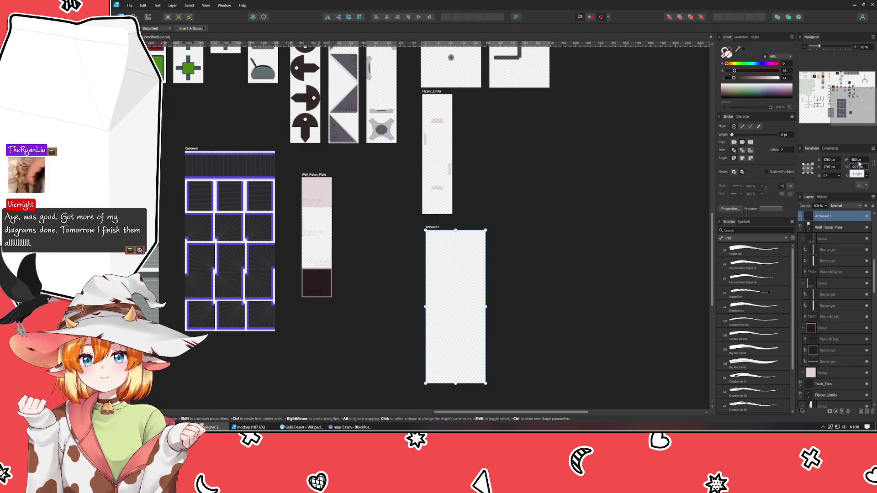
left_click(859, 164)
type("960")
key("Tab")
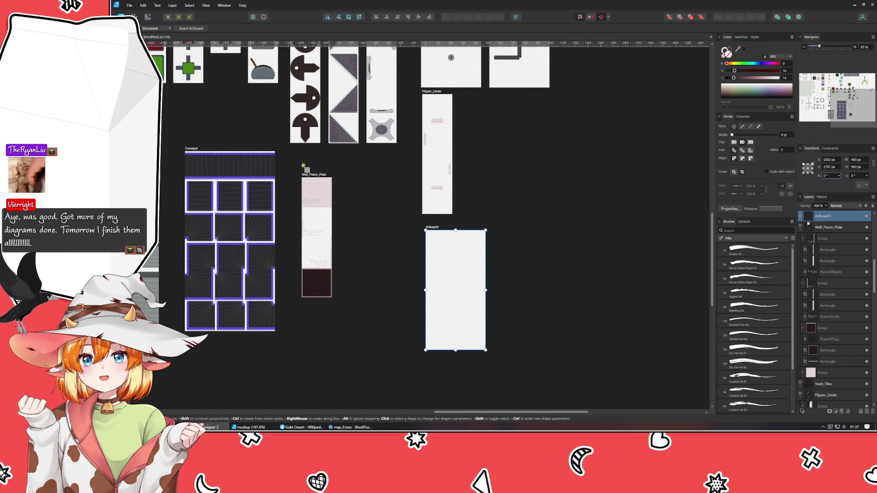
Add a vertical guide at 240 px and horizontal guides at 240, 480 and 720 px, then start renaming the artboard.
key("v")
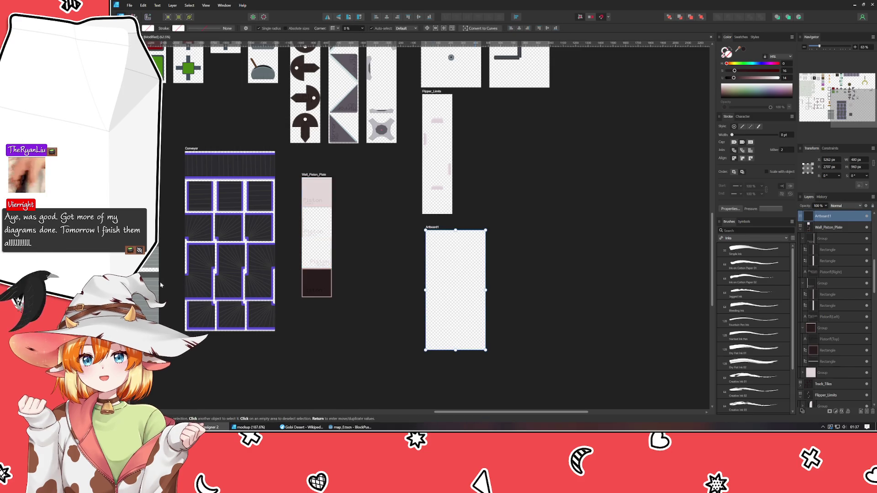
mouse_move(145, 347)
left_mouse_down()
mouse_move(494, 350)
mouse_move(455, 336)
left_mouse_up()
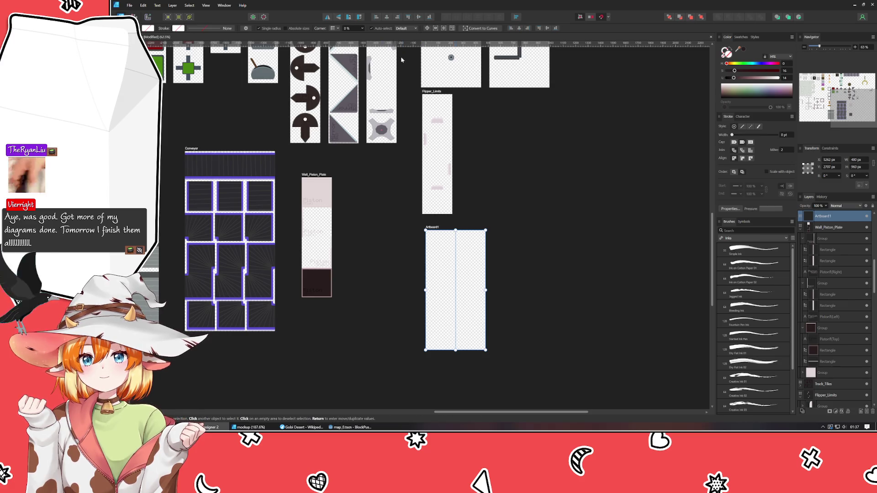
mouse_move(402, 44)
left_mouse_down()
mouse_move(422, 306)
mouse_move(418, 289)
left_mouse_up()
mouse_move(442, 44)
left_mouse_down()
mouse_move(457, 273)
mouse_move(457, 259)
left_mouse_up()
left_click_drag(466, 261, 467, 261)
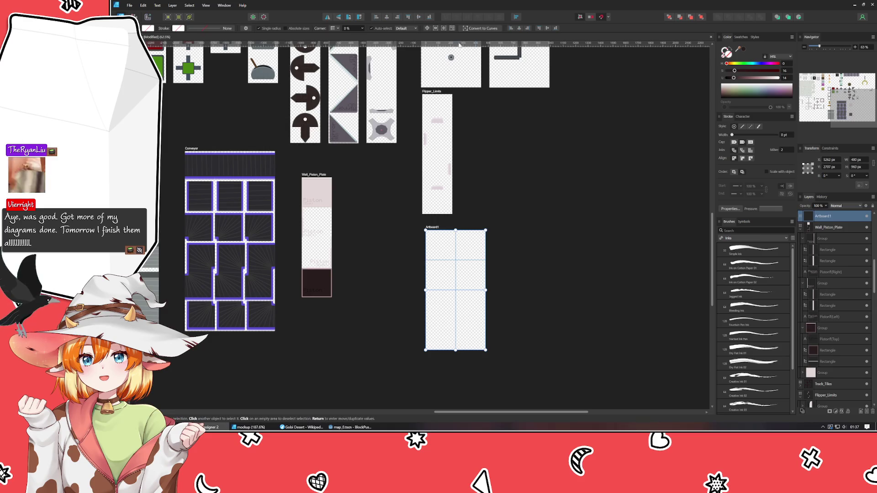
mouse_move(475, 43)
left_mouse_down()
mouse_move(473, 344)
mouse_move(471, 320)
left_mouse_up()
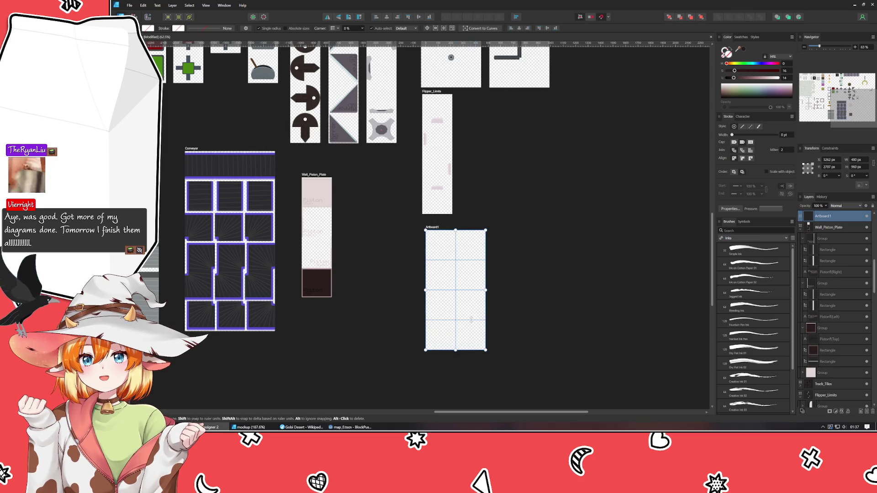
double_click(434, 228)
type("Scratch_Tiles")
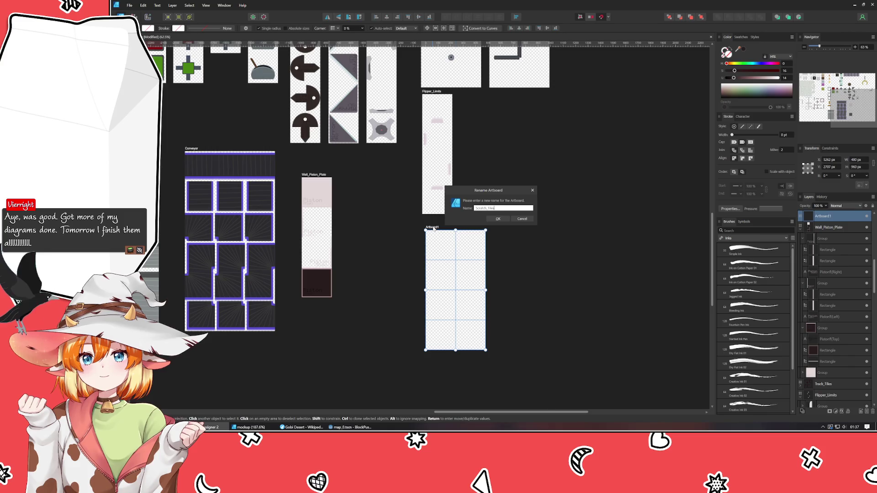
Confirm the name Scratch_Tiles and move the artboard beside Security_Door.
key("Return")
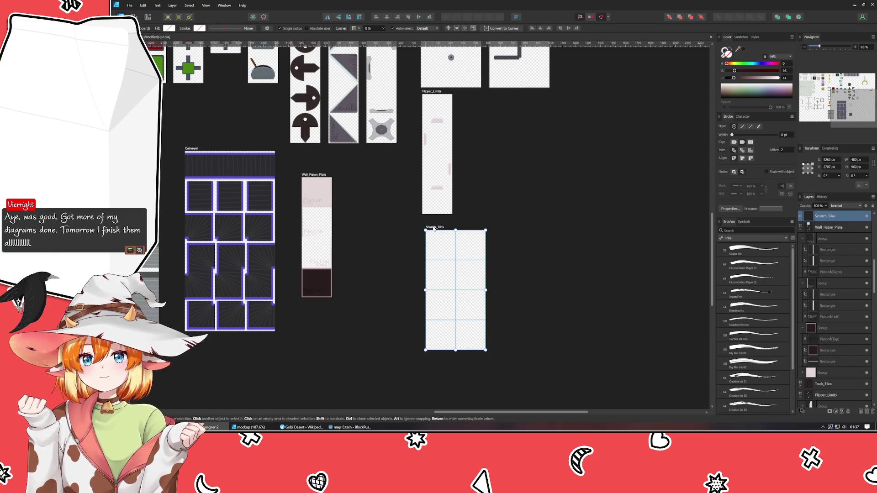
mouse_move(434, 228)
left_mouse_down()
mouse_move(360, 181)
mouse_move(339, 257)
mouse_move(236, 328)
mouse_move(374, 227)
mouse_move(592, 179)
left_mouse_up()
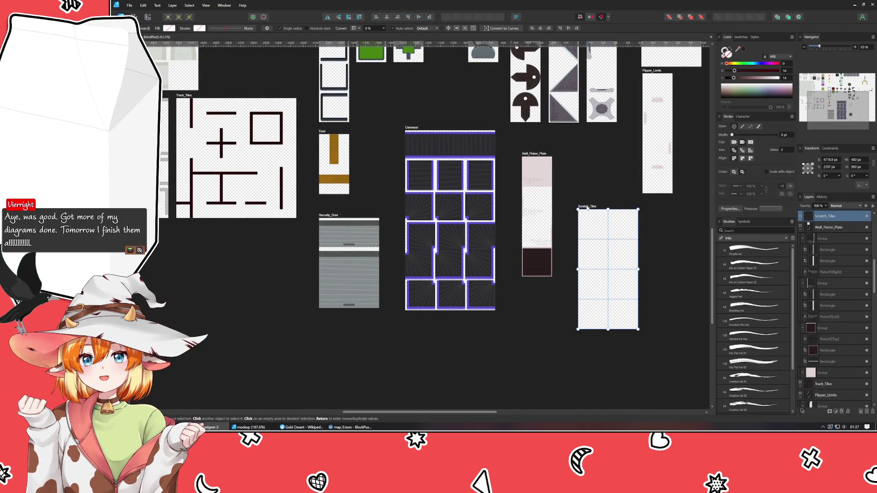
left_click_drag(587, 210, 167, 254)
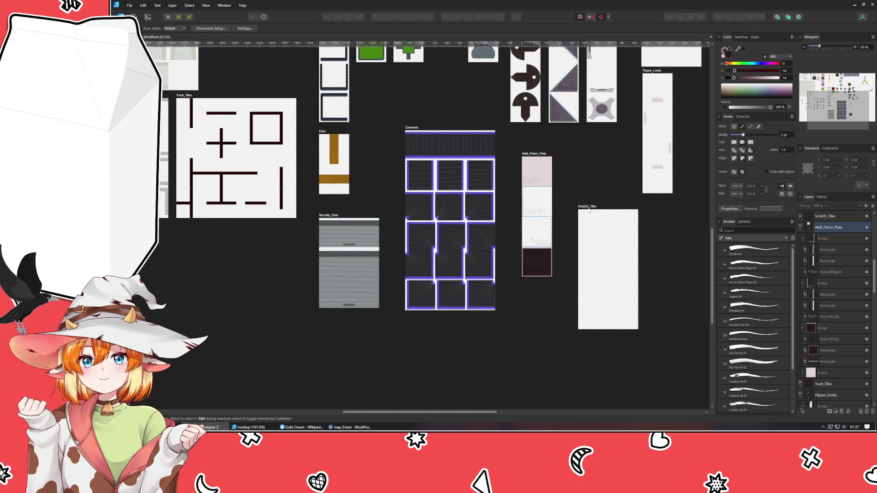
mouse_move(589, 209)
left_mouse_down()
mouse_move(213, 272)
mouse_move(247, 237)
left_mouse_up()
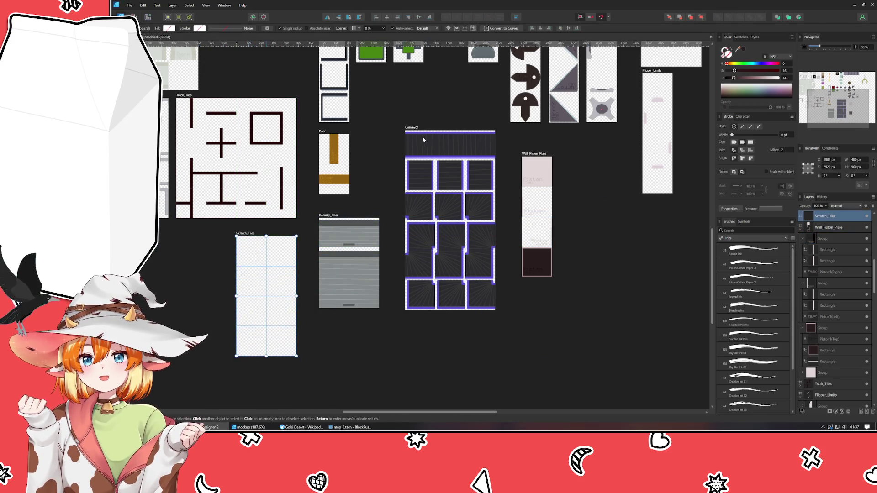
Rearrange the Conveyor, Wall_Piston_Plate and Security_Door artboards around Scratch_Tiles into a tidier layout.
left_click_drag(423, 139, 592, 249)
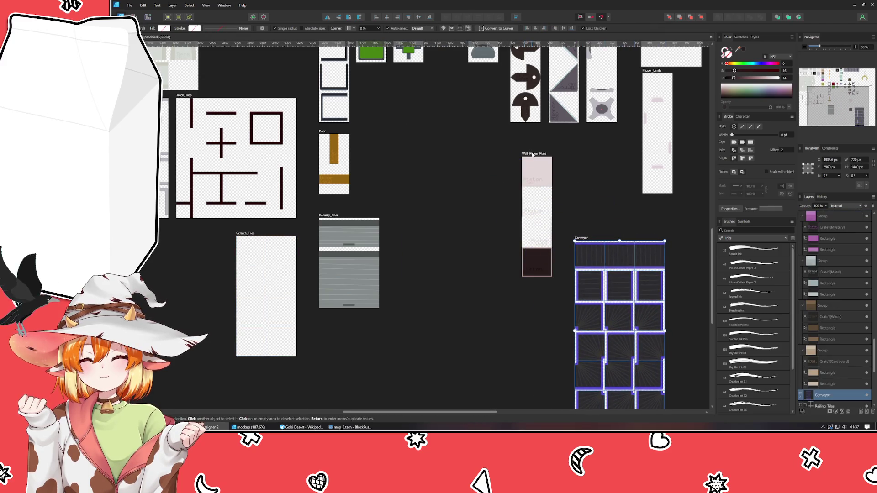
left_click_drag(532, 155, 406, 263)
mouse_move(334, 218)
left_mouse_down()
mouse_move(373, 135)
mouse_move(374, 103)
left_mouse_up()
left_click_drag(583, 238, 522, 147)
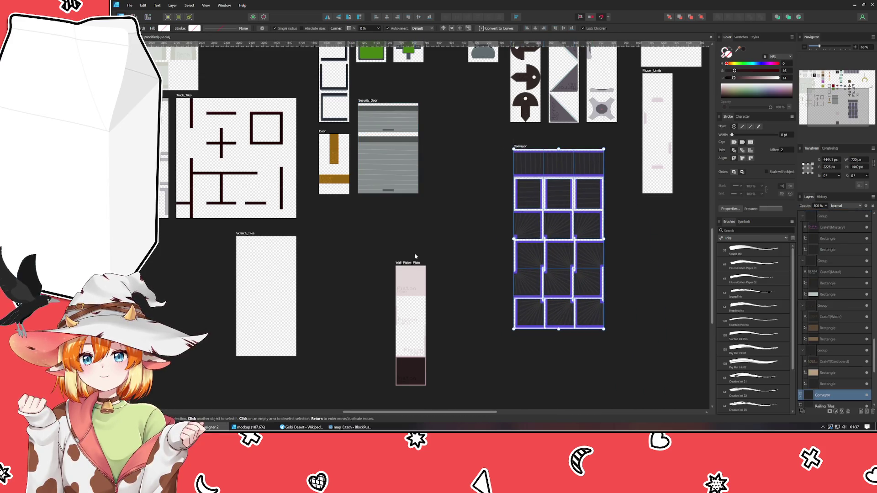
mouse_move(411, 264)
left_mouse_down()
mouse_move(399, 250)
mouse_move(334, 233)
left_mouse_up()
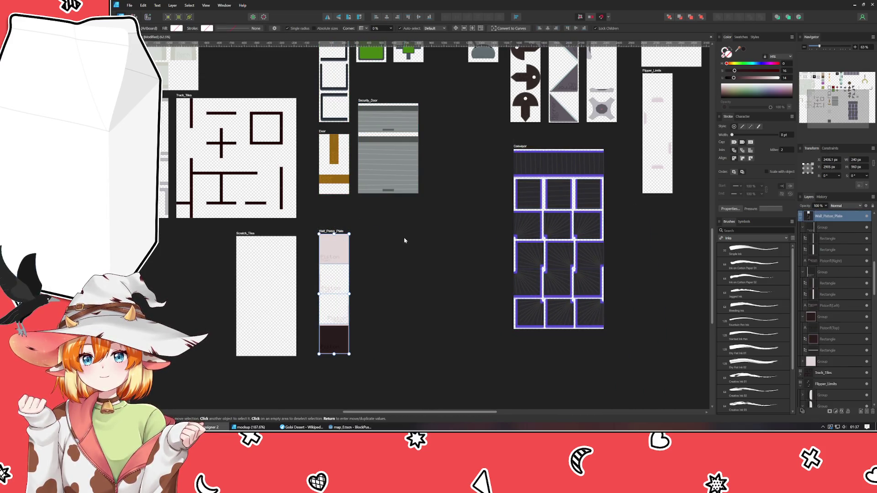
mouse_move(404, 238)
left_mouse_down()
mouse_move(548, 235)
mouse_move(526, 245)
left_mouse_up()
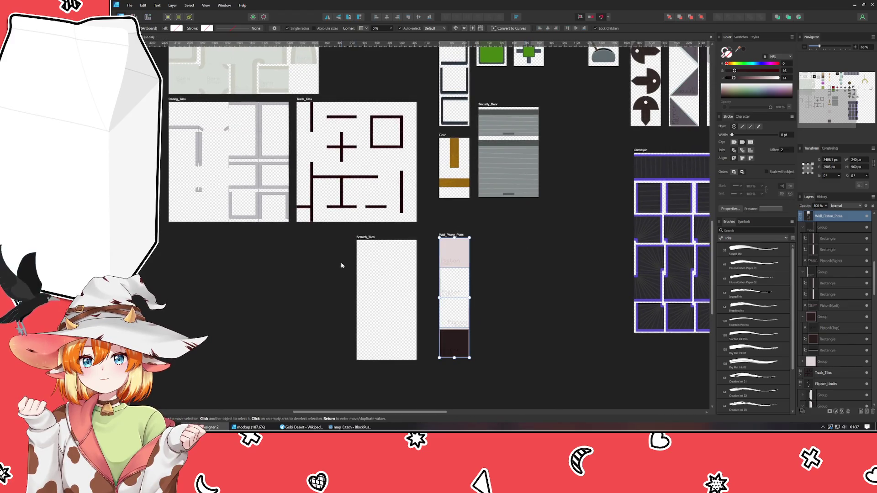
Centre Scratch_Tiles in view and pick the Dry Media Square Pastel brush.
scroll(342, 266, "up", 3)
left_click(442, 280)
mouse_move(442, 280)
left_mouse_down()
mouse_move(402, 186)
mouse_move(405, 168)
left_mouse_up()
scroll(414, 205, "up", 2)
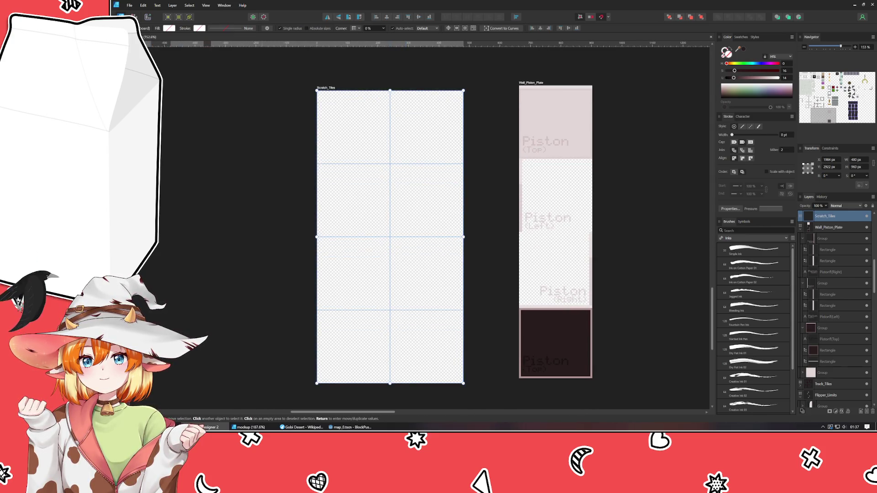
key("b")
left_click(744, 238)
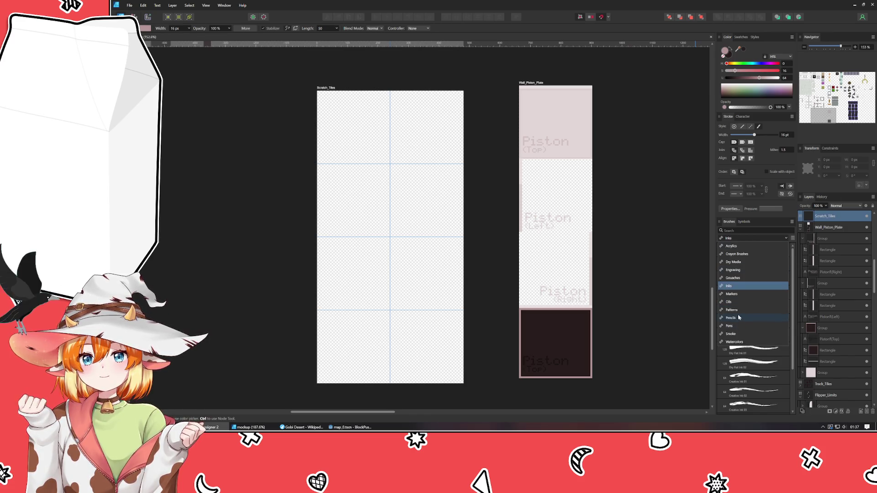
left_click(742, 262)
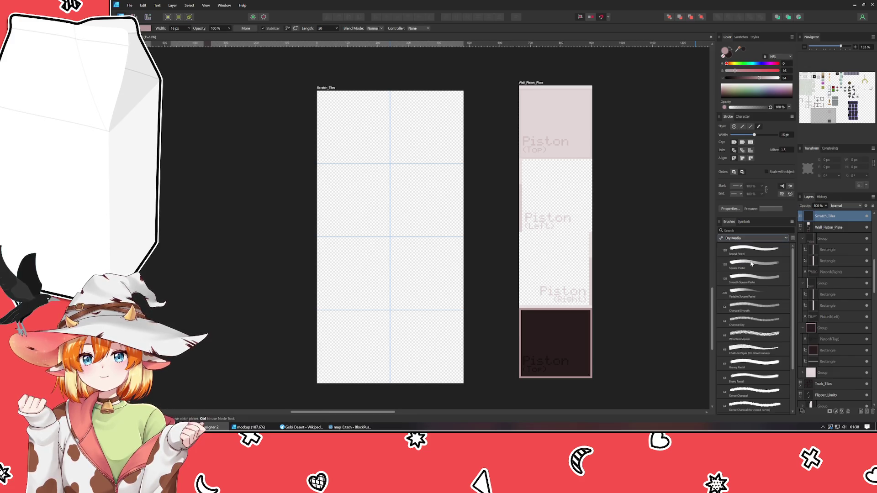
left_click(751, 264)
Undo trial strokes, narrow the brush and set its stroke Length to 20.
left_click_drag(351, 148, 402, 154)
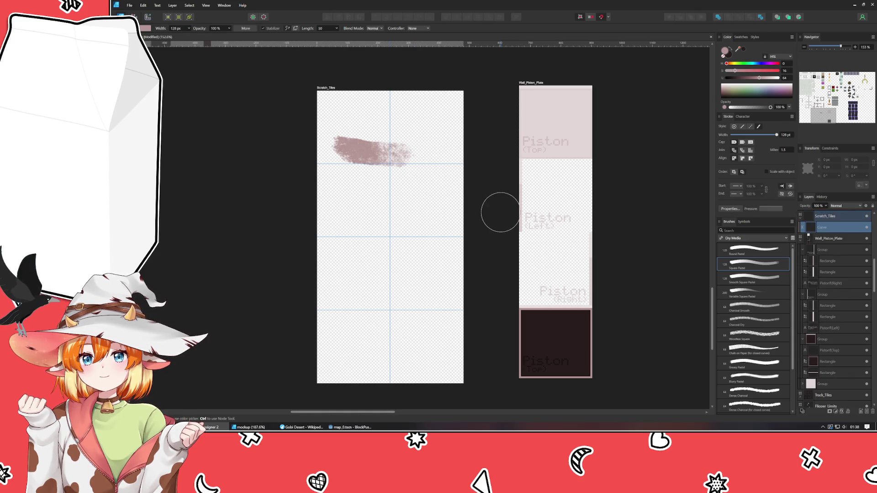
key("ctrl+z")
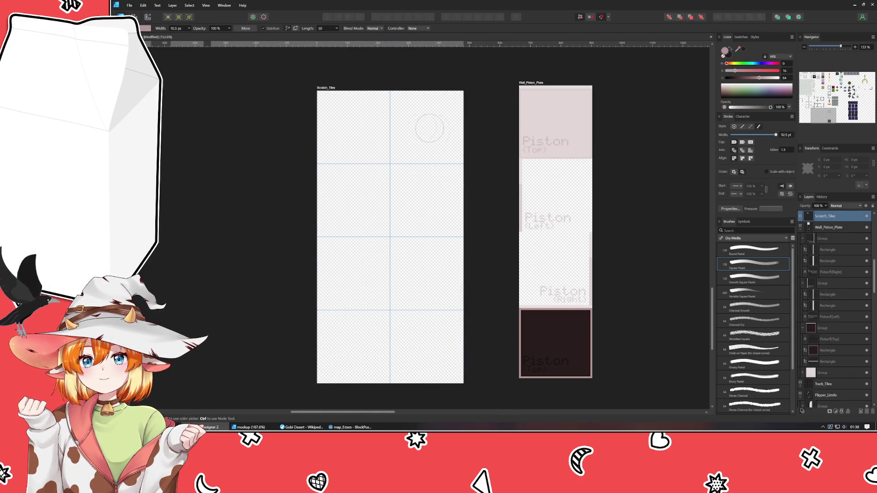
key("bracketleft")
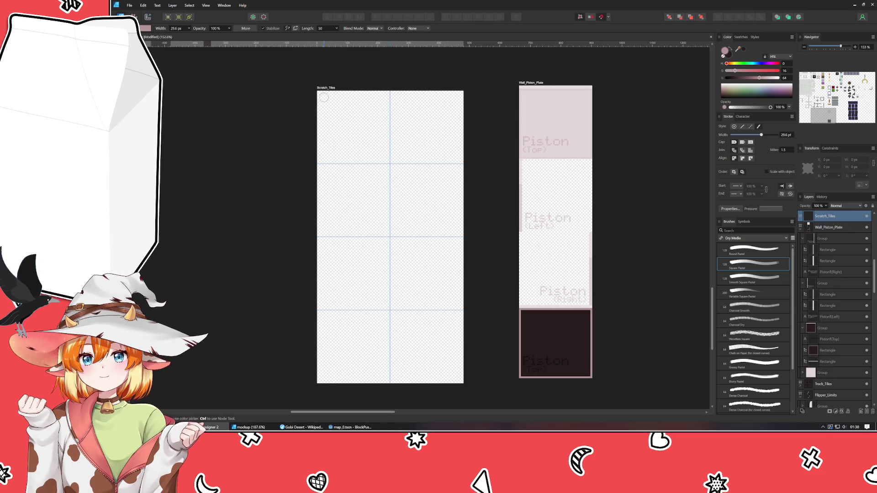
left_click_drag(324, 97, 327, 149)
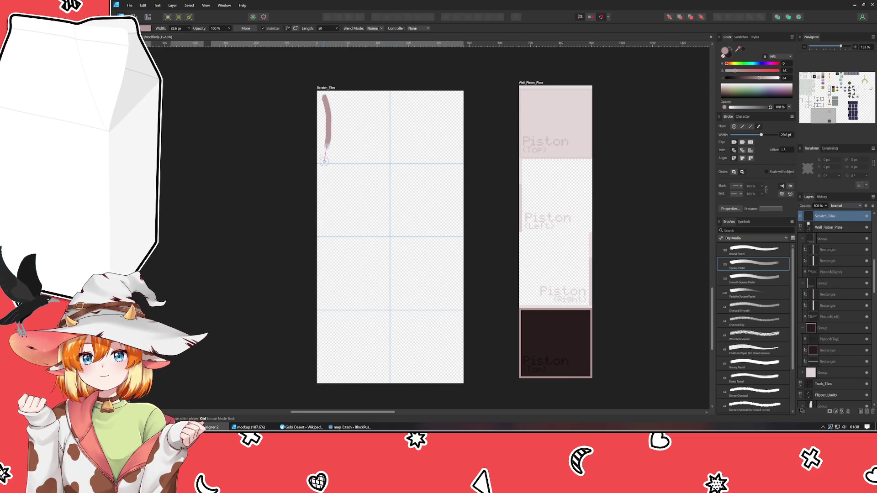
key("ctrl+z")
left_click(326, 29)
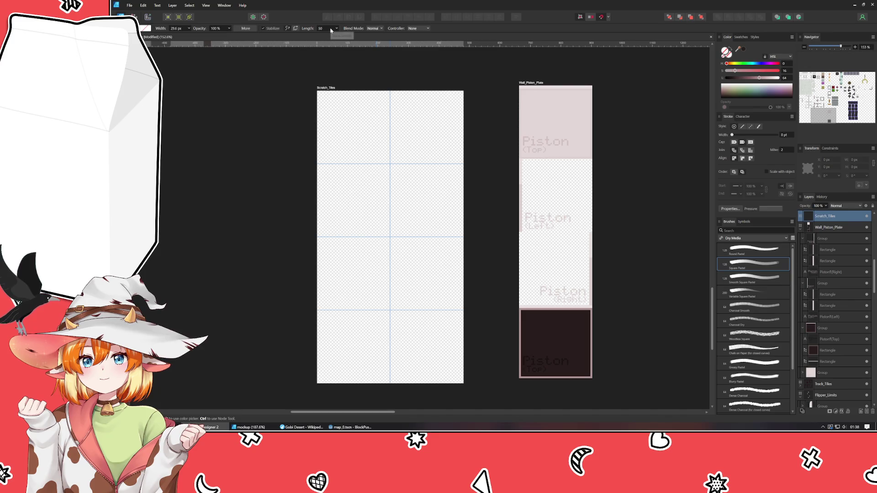
type("20")
key("Return")
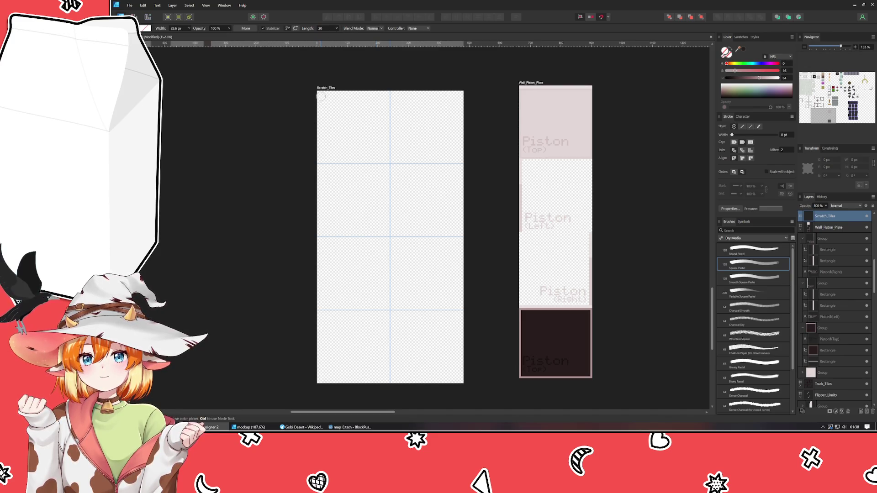
Try three strokes down the artboard's left edge, undoing each one.
left_click_drag(322, 96, 319, 175)
key("ctrl+z")
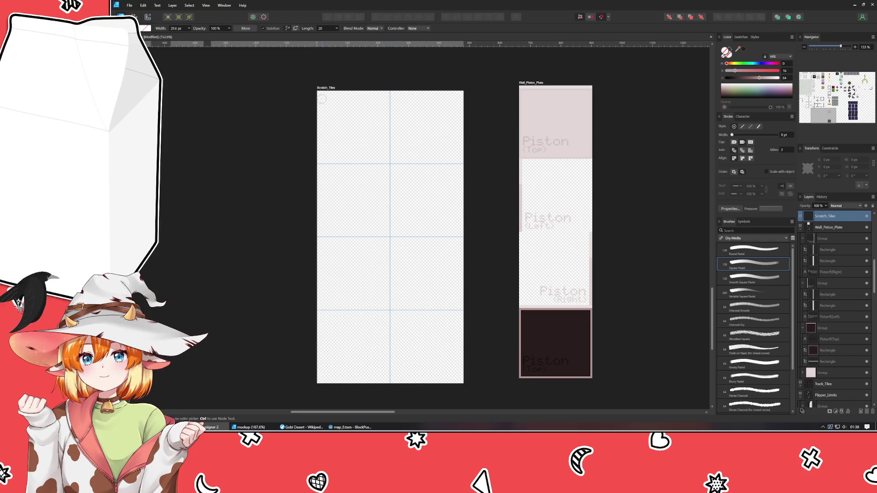
left_click_drag(321, 96, 321, 170)
key("ctrl+z")
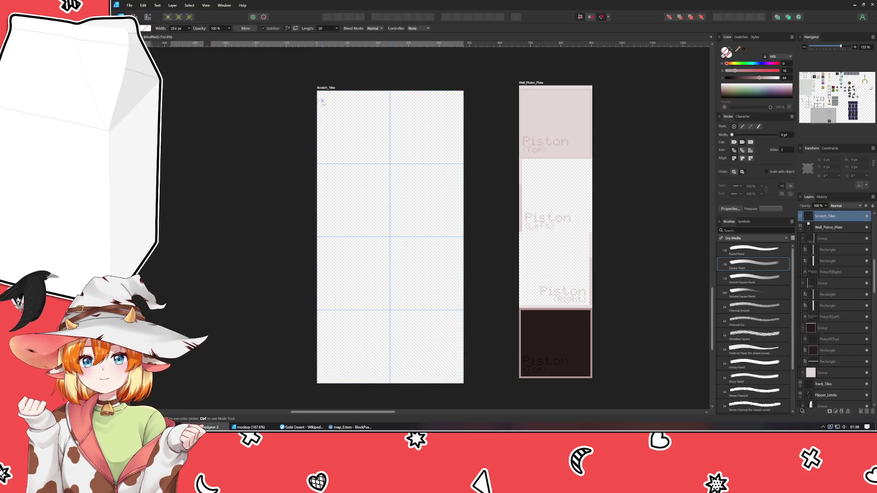
left_click_drag(322, 101, 321, 167)
key("ctrl+z")
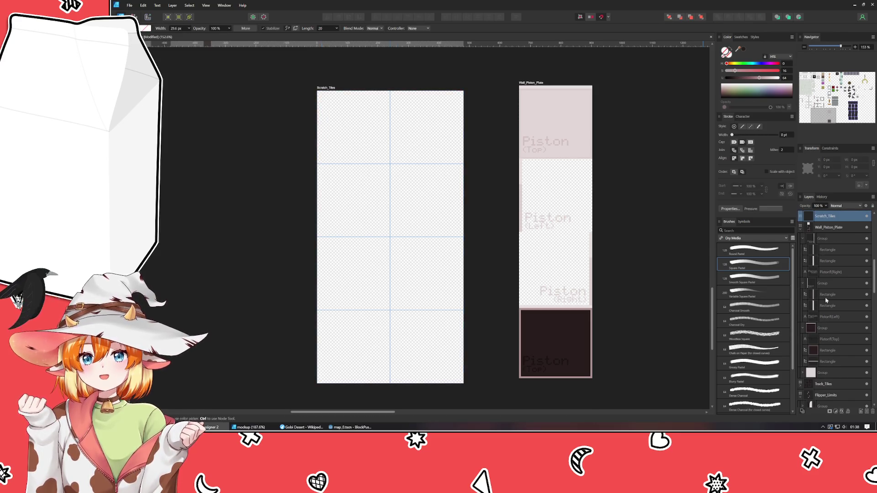
Switch to the Variable Square Pastel brush and test a thick stroke, then undo it.
left_click(761, 291)
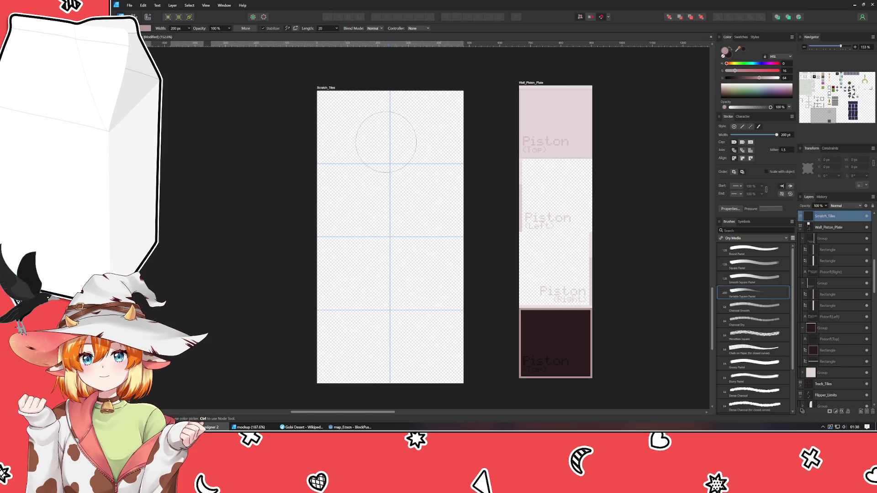
left_click_drag(354, 101, 361, 276)
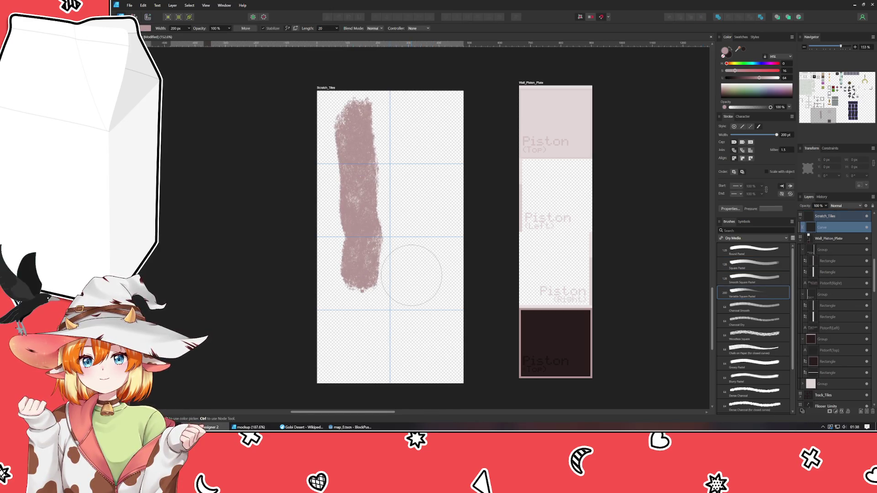
key("ctrl")
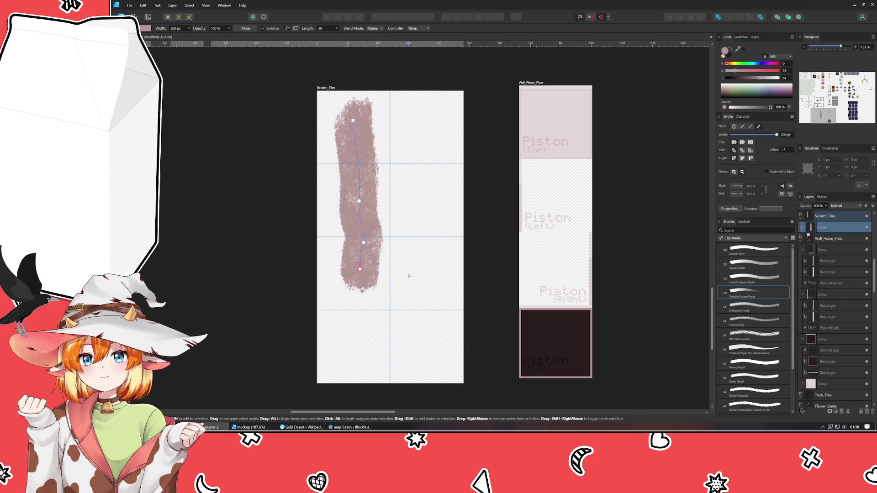
key("ctrl+z")
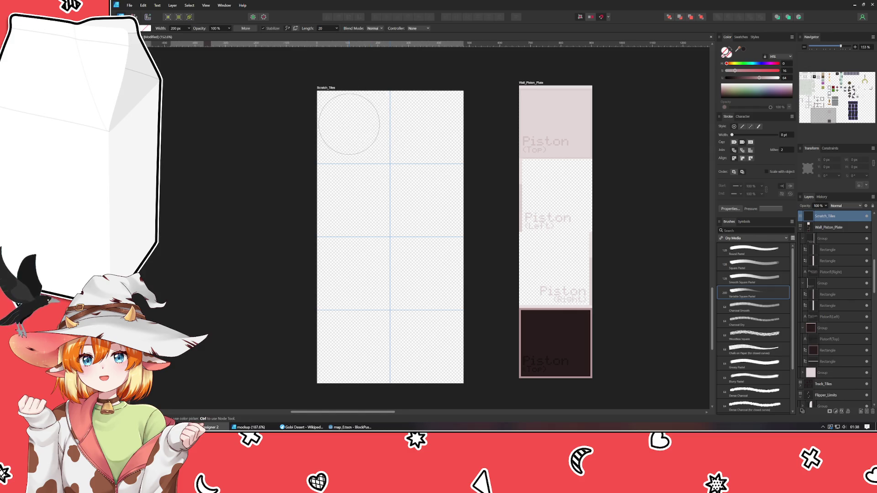
Make the brush much narrower and paint a thin stroke down the top-left tile.
mouse_move(348, 124)
left_mouse_down()
mouse_move(327, 104)
mouse_move(323, 154)
left_mouse_up()
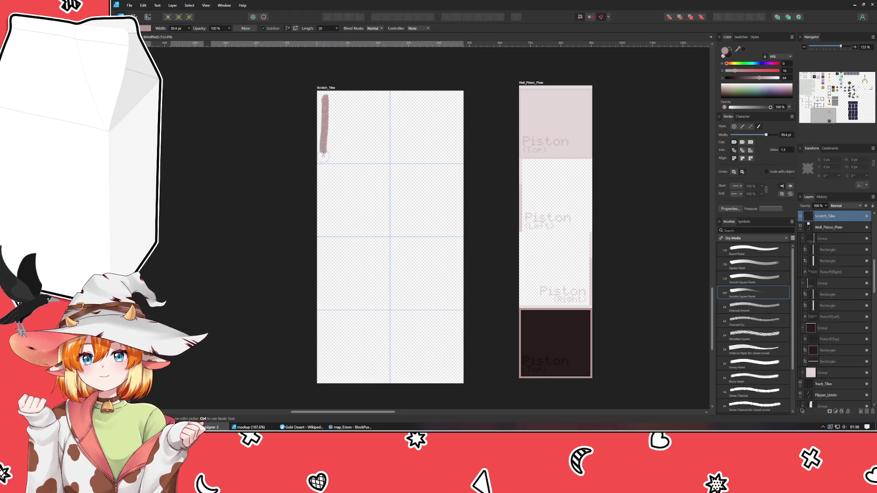
left_click_drag(383, 99, 381, 158)
key("ctrl+z")
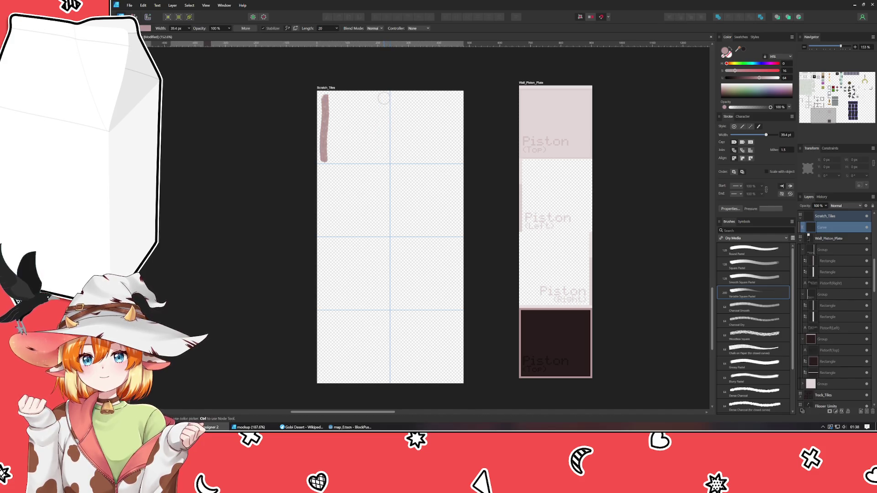
left_click_drag(384, 94, 384, 153)
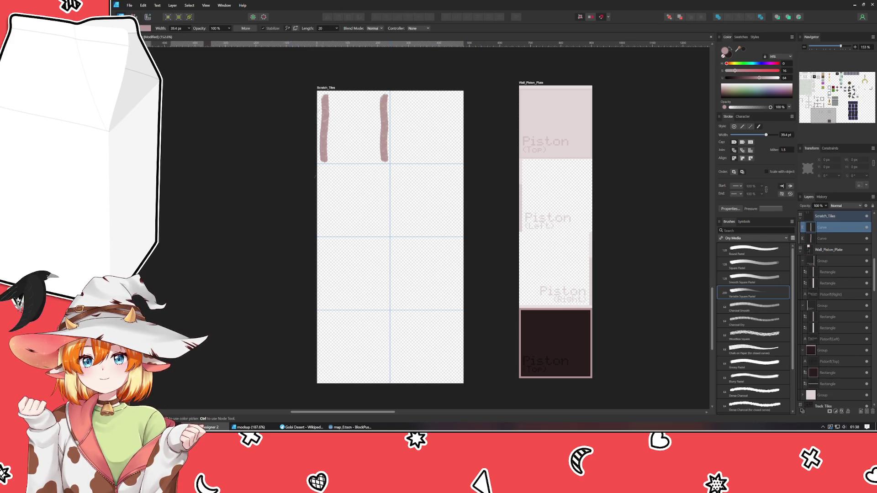
key("ctrl+z")
key("ctrl+z")
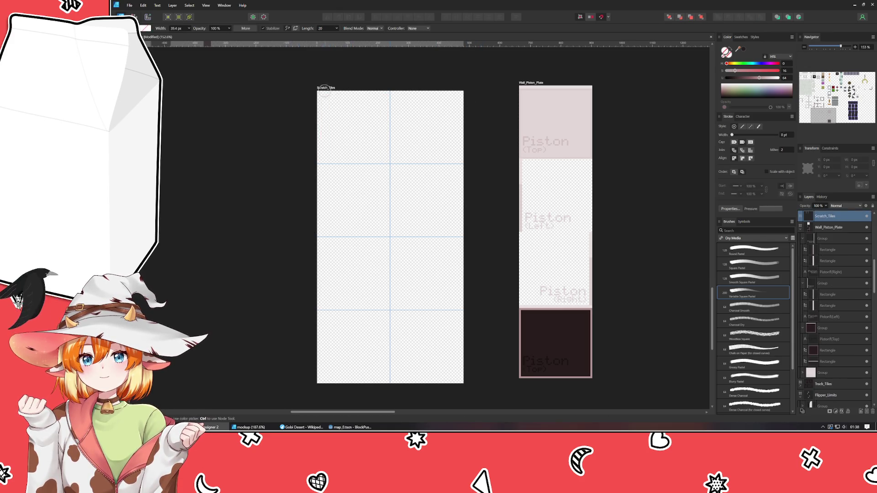
left_click_drag(325, 90, 326, 151)
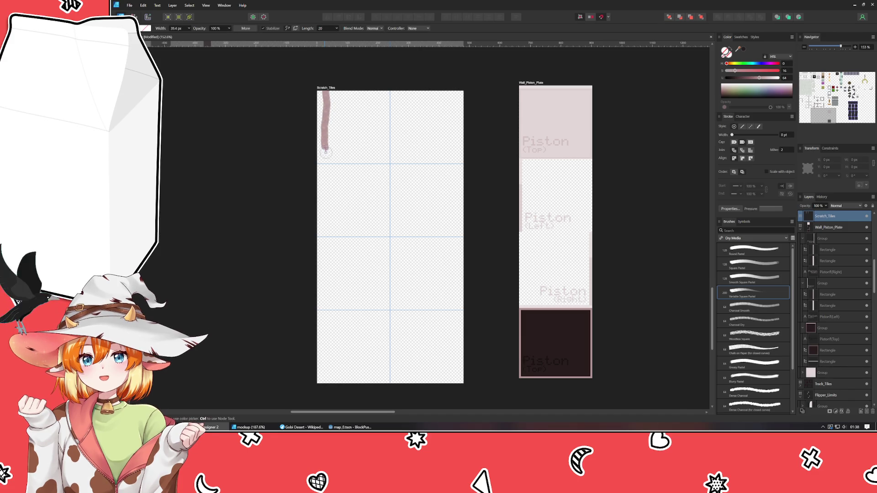
scroll(326, 174, "up", 3, "ctrl")
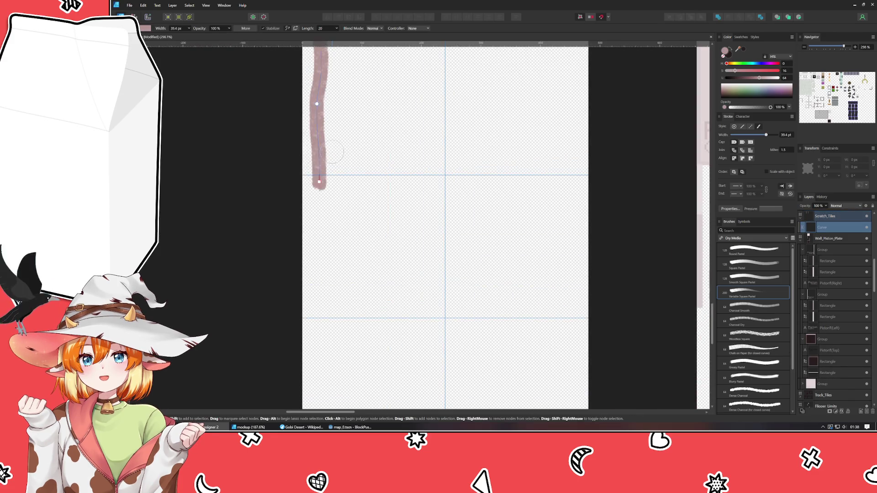
Undo the top-left stroke and add vertical guides at 24 px and 218 px.
scroll(167, 194, "up", 3)
key("ctrl+z")
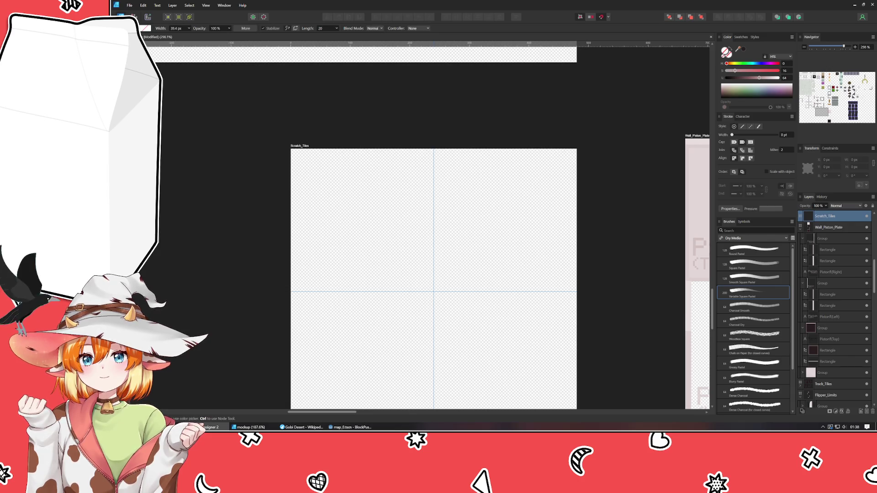
mouse_move(145, 212)
left_mouse_down()
mouse_move(309, 218)
mouse_move(305, 225)
left_mouse_up()
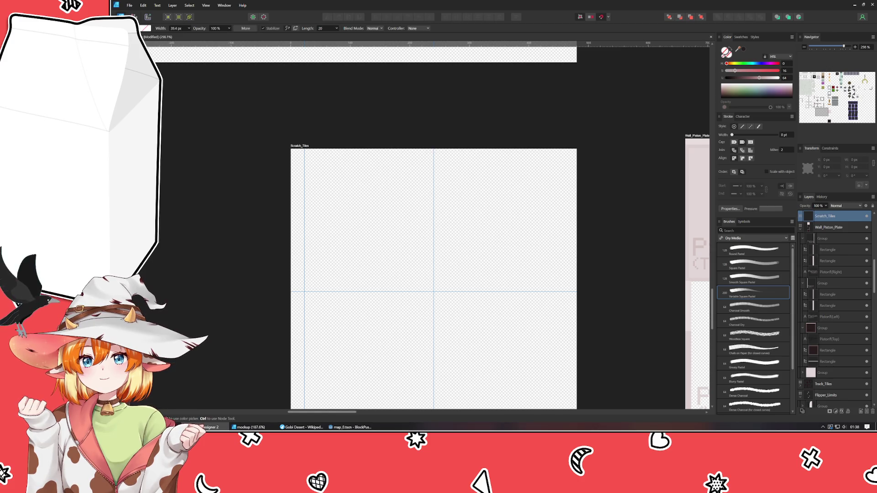
mouse_move(145, 214)
left_mouse_down()
mouse_move(407, 219)
mouse_move(420, 228)
left_mouse_up()
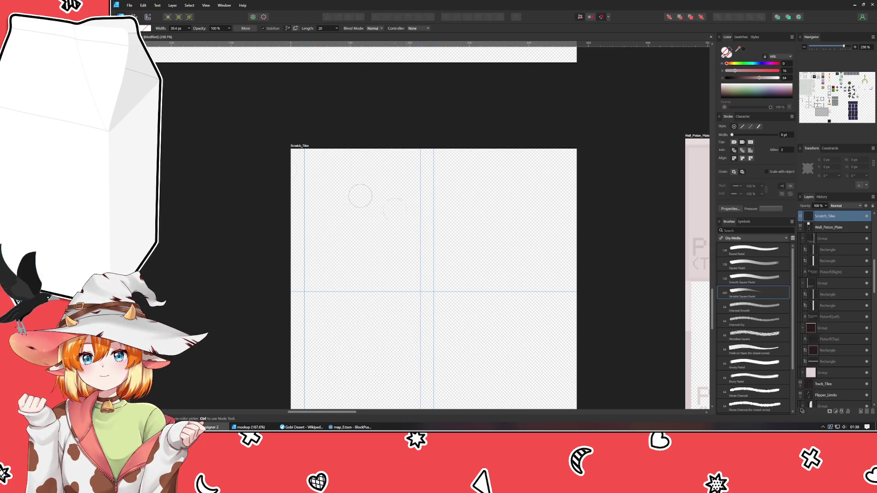
Paint a pastel stroke down the 24 px guide from the artboard's top edge.
left_click(304, 159)
left_click_drag(305, 164, 305, 249)
key("ctrl+z")
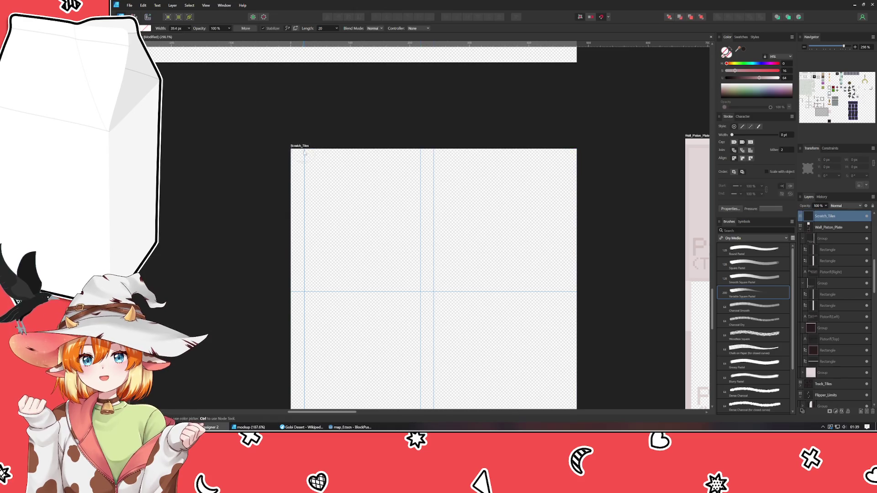
left_click_drag(301, 153, 306, 297)
key("ctrl+z")
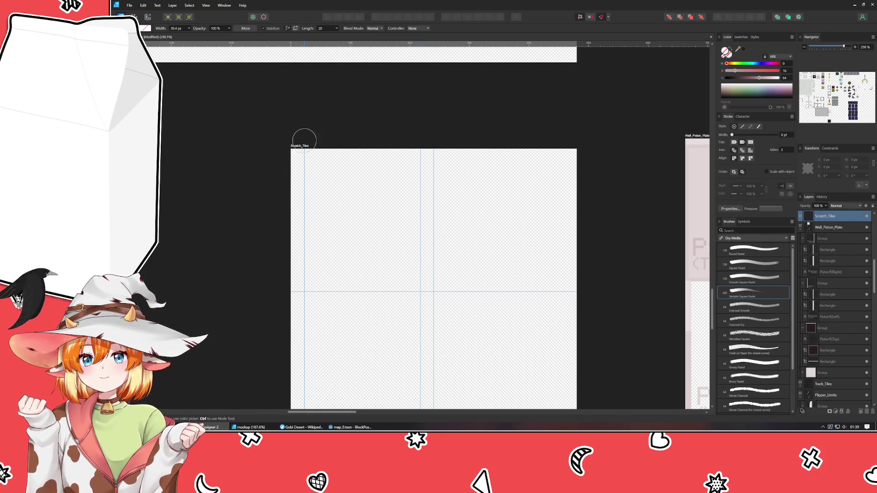
left_click_drag(303, 144, 304, 306)
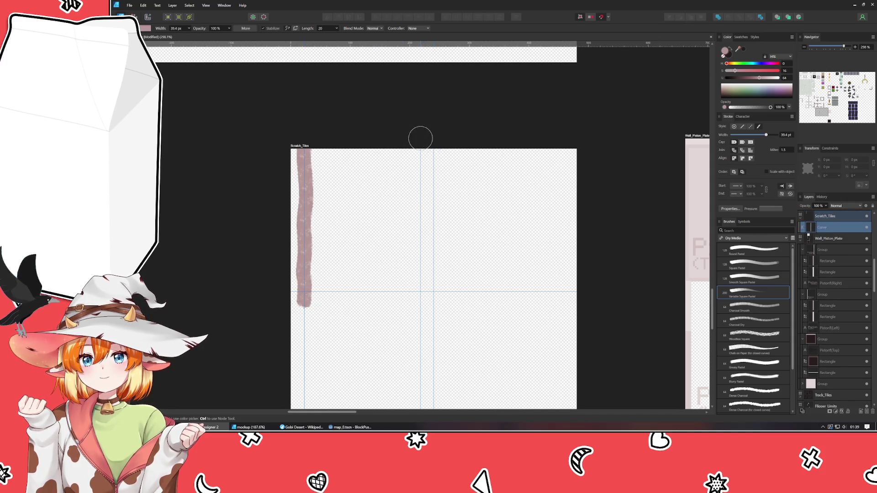
Paint a matching pastel stroke down the 218 px guide.
left_click_drag(421, 138, 419, 263)
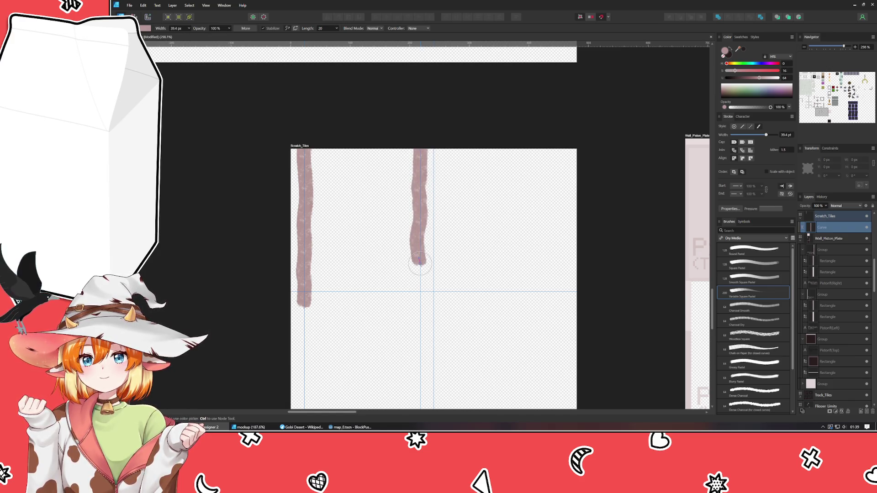
key("ctrl+z")
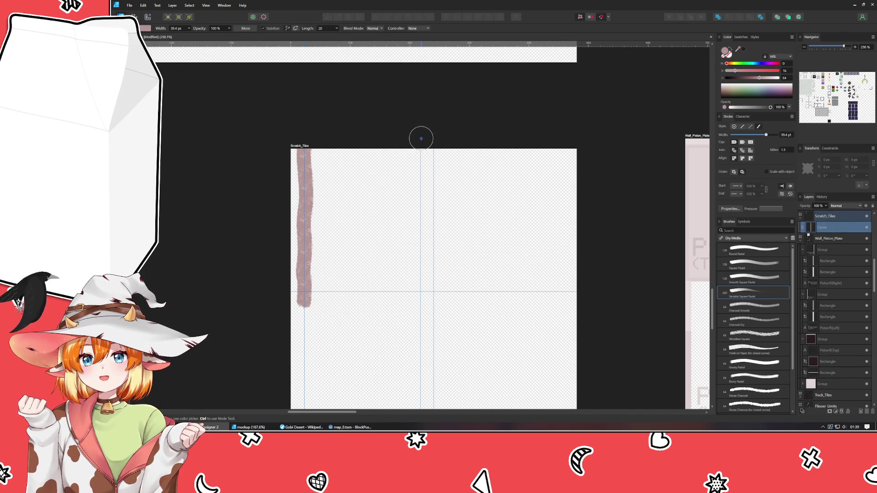
left_click_drag(421, 148, 420, 308)
key("v")
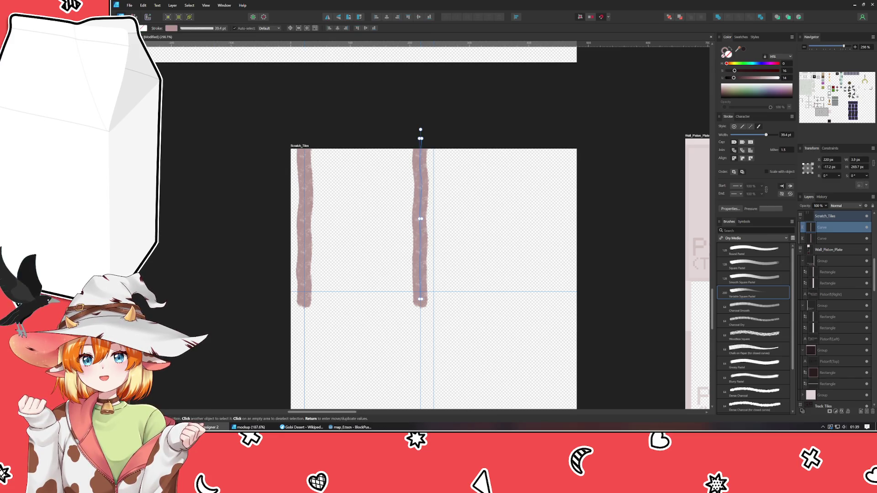
Shorten the left pastel stroke to about 281 px tall.
left_click(252, 99)
left_click(311, 199)
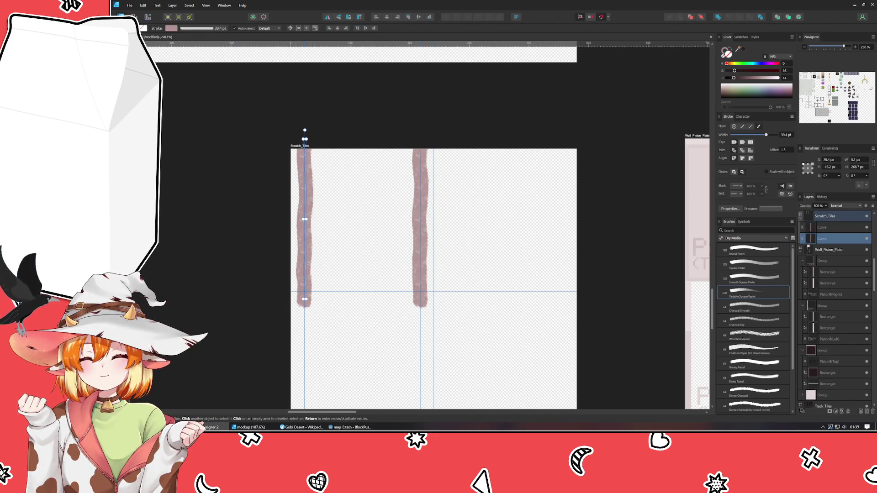
left_click_drag(304, 299, 327, 264)
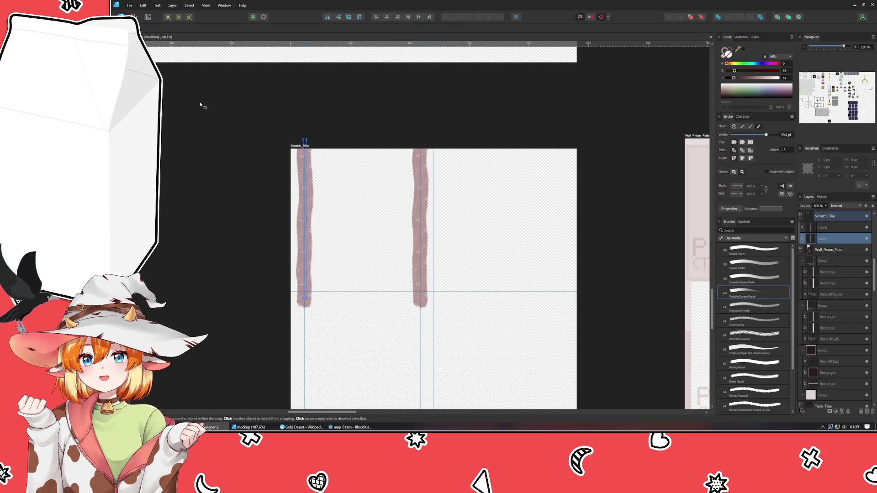
key("v")
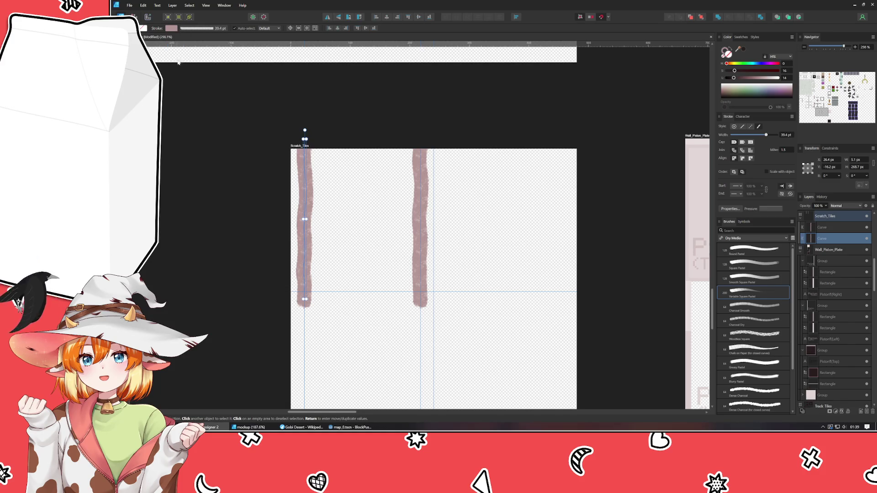
In the Pixel Persona, marquee-select part of the strokes and test deleting the left stroke, then undo.
left_click(133, 17)
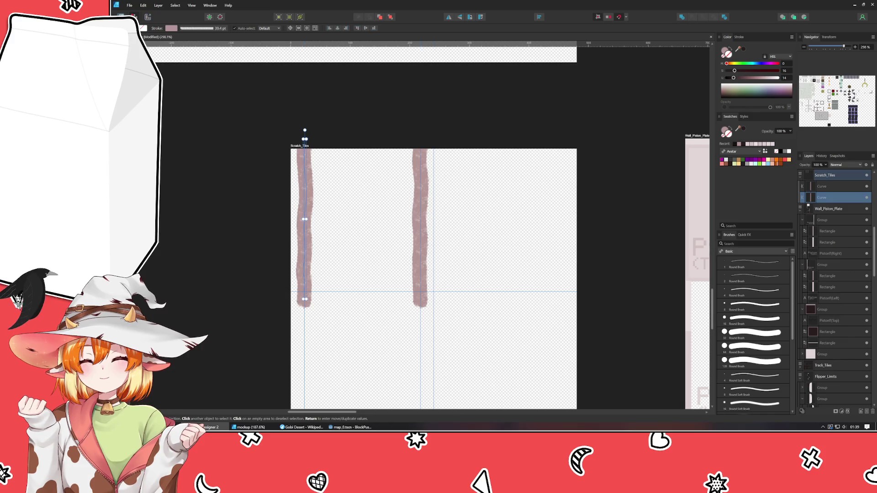
key("m")
left_click_drag(271, 336, 479, 297)
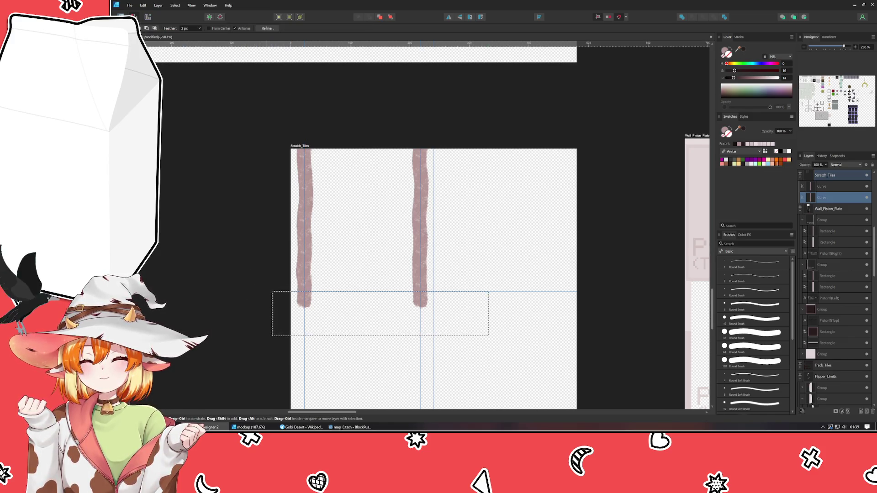
mouse_move(281, 110)
left_mouse_down()
mouse_move(336, 143)
mouse_move(461, 149)
left_mouse_up()
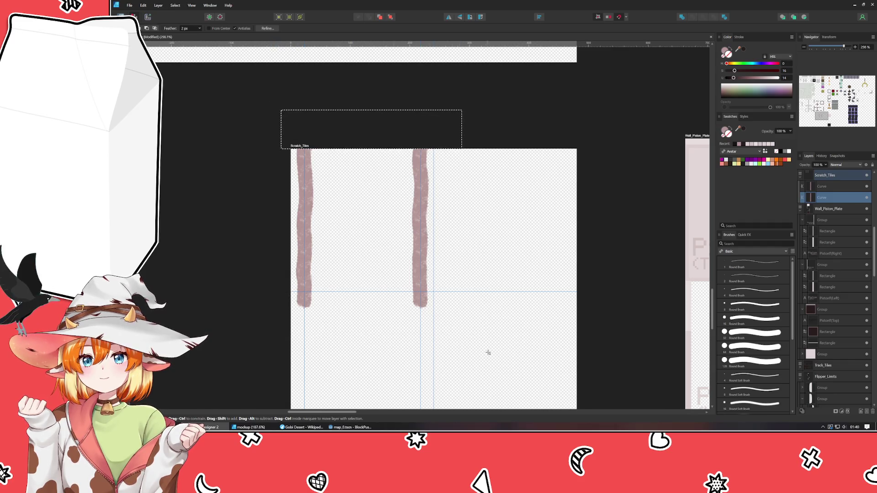
left_click_drag(297, 306, 244, 291)
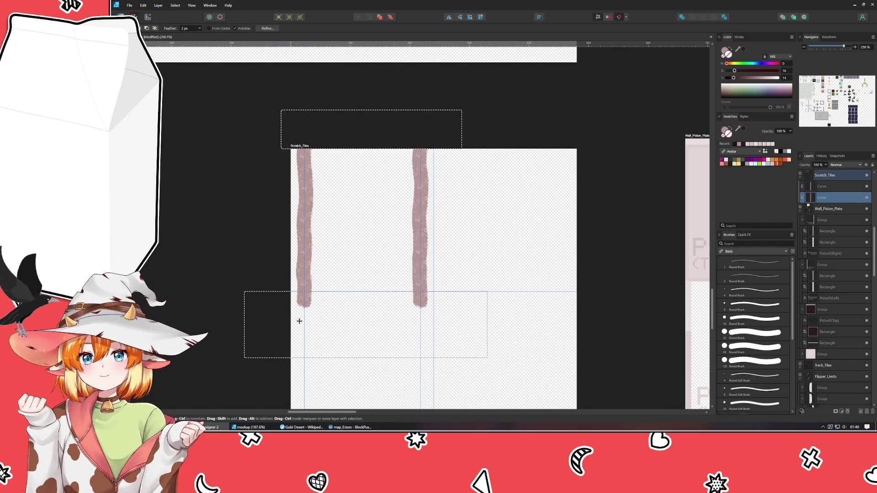
key("Delete")
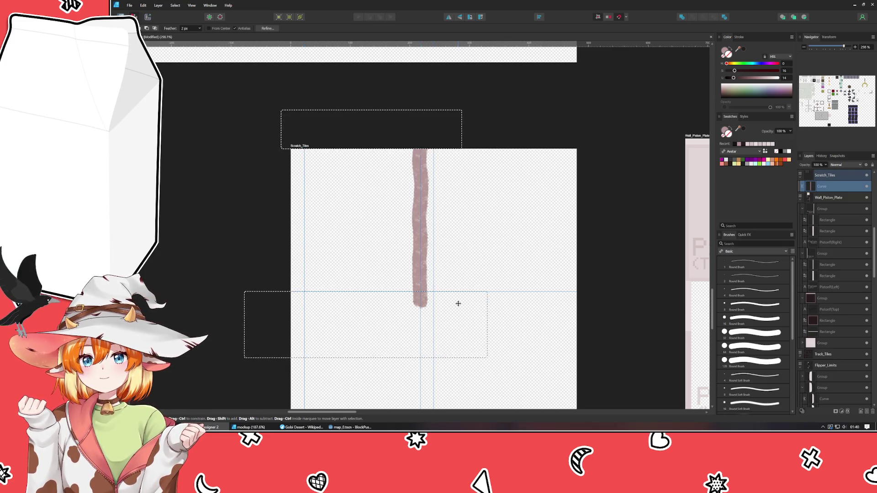
key("ctrl+z")
Test deleting both stroke layers, undo it, and return to the Designer Persona.
left_click(842, 189, "shift")
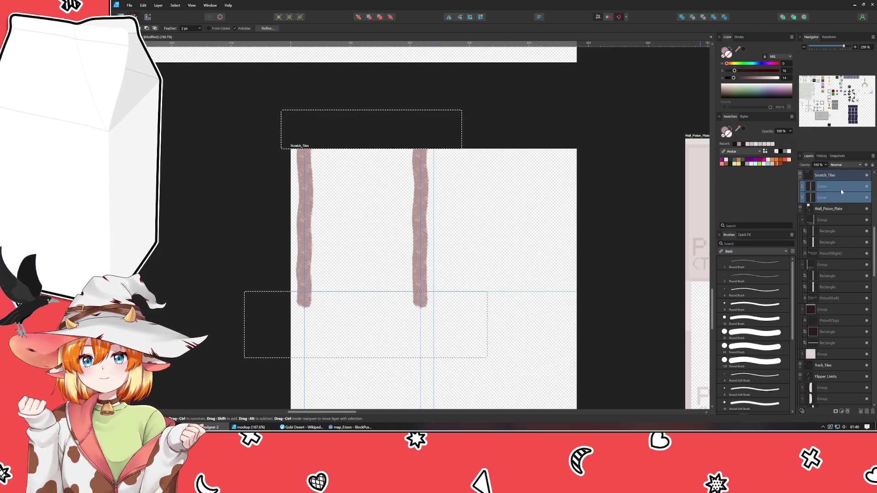
key("Delete")
key("ctrl+z")
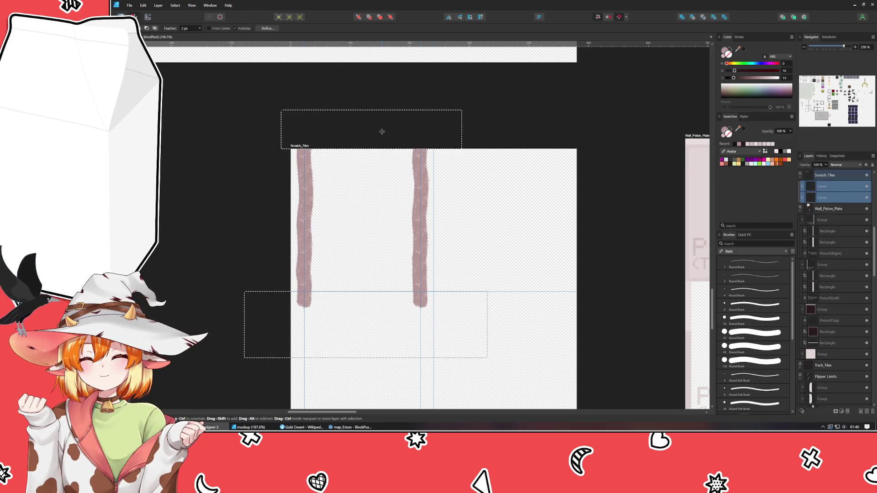
right_click(829, 197)
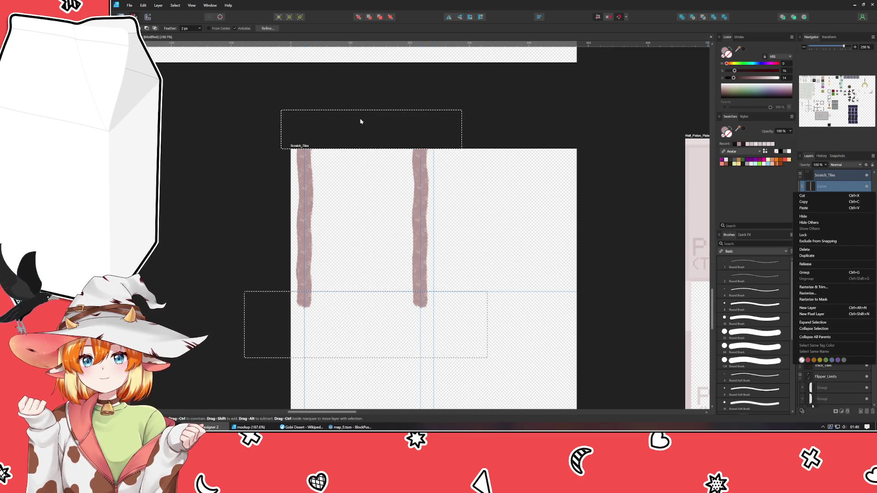
key("Escape")
key("v")
left_click(121, 17)
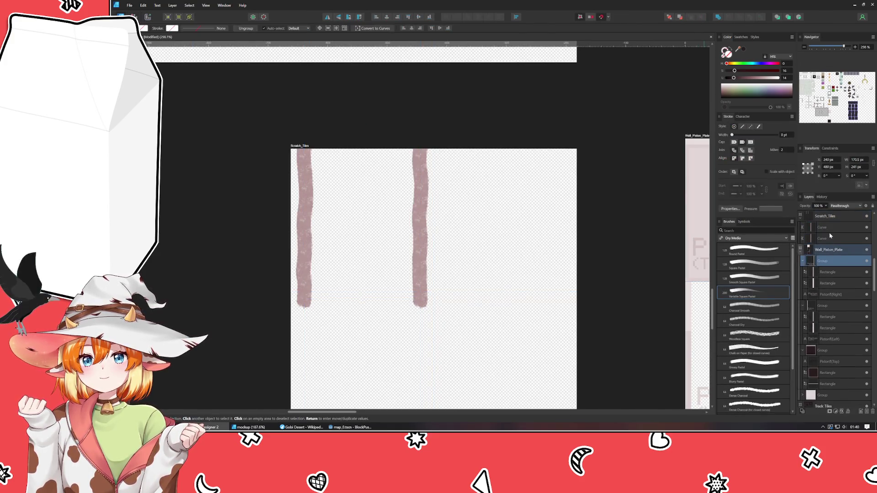
Draw a 240 px square at the artboard's top-left corner with no fill.
left_click(826, 227)
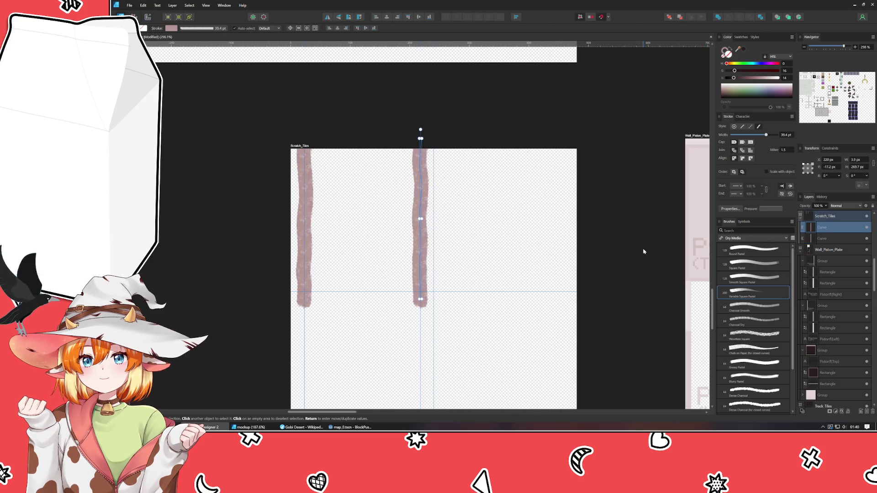
key("ctrl+d")
key("m")
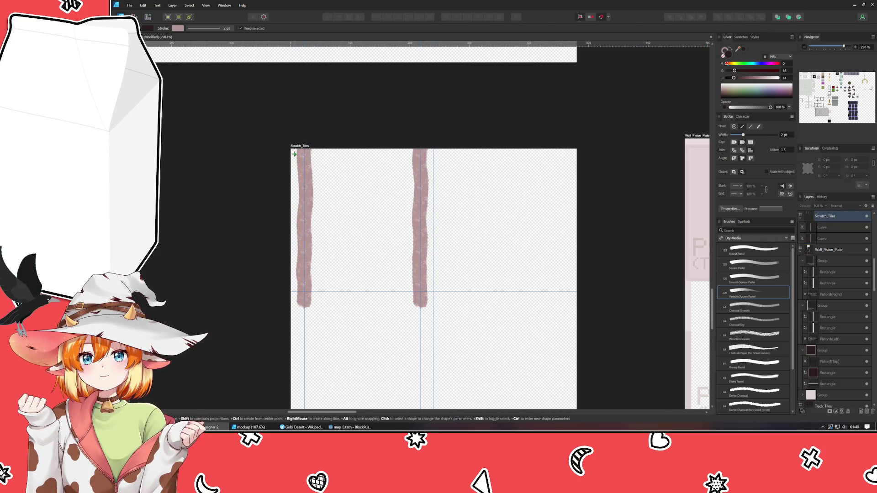
mouse_move(292, 150)
left_mouse_down()
mouse_move(422, 297)
mouse_move(433, 292)
left_mouse_up()
left_click(724, 60)
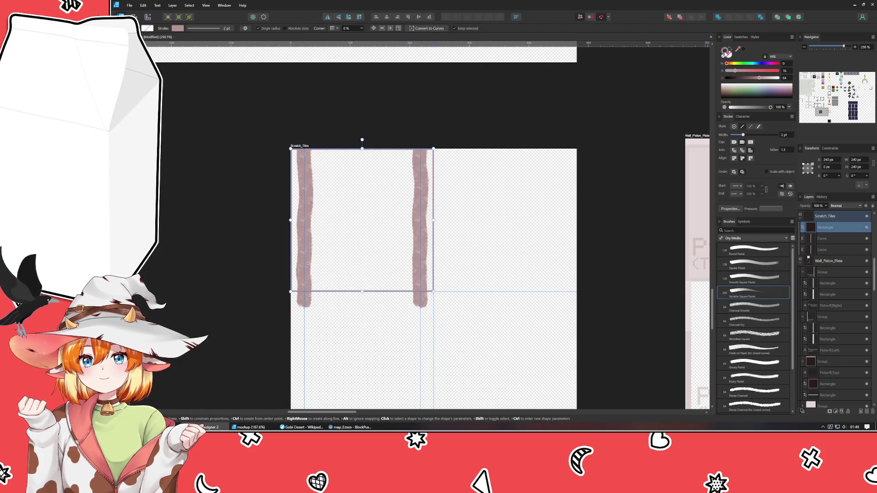
Clip both pastel strokes inside the square and open the Guides settings.
left_click(829, 249)
mouse_move(823, 238)
left_mouse_down()
mouse_move(826, 219)
mouse_move(826, 250)
left_mouse_up()
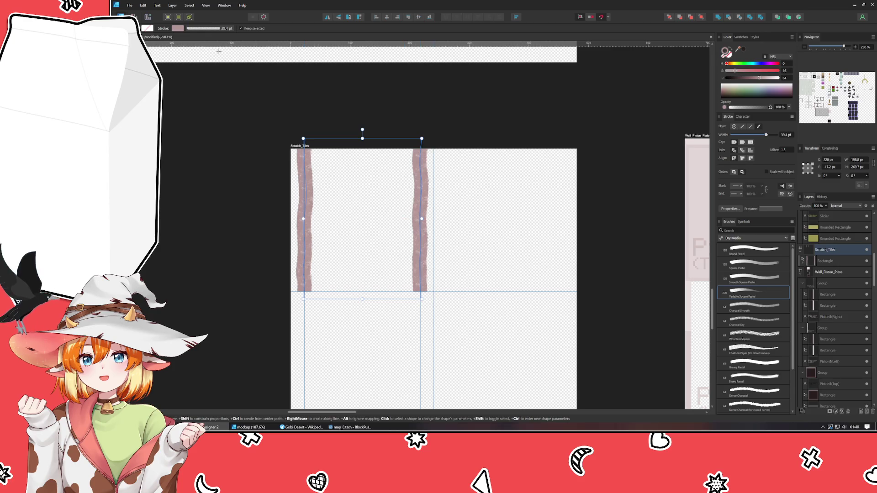
key("v")
left_click(360, 151)
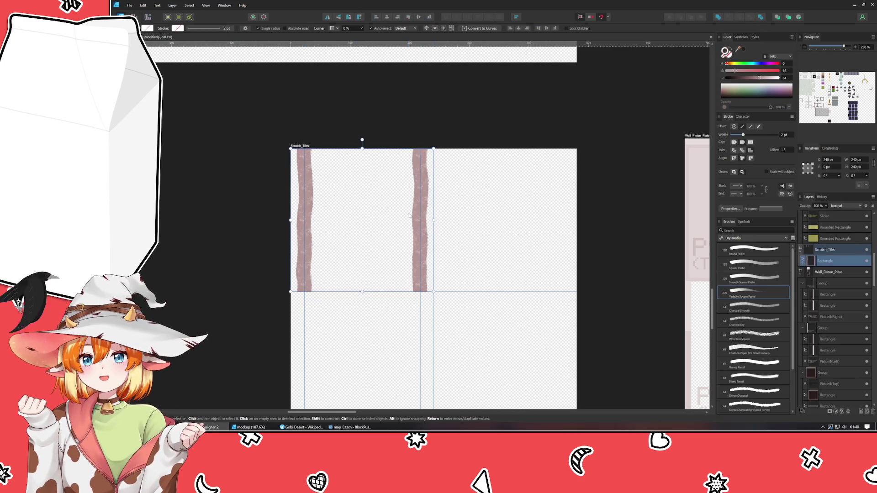
scroll(436, 230, "down", 2)
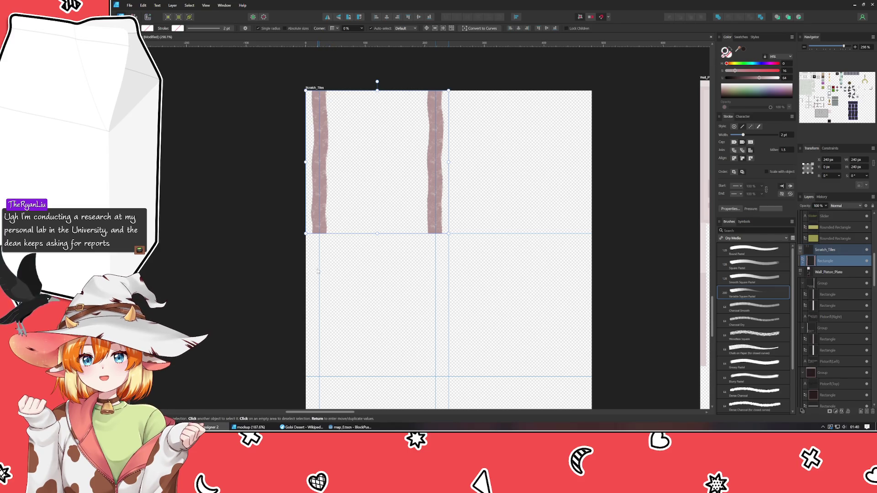
double_click(320, 271)
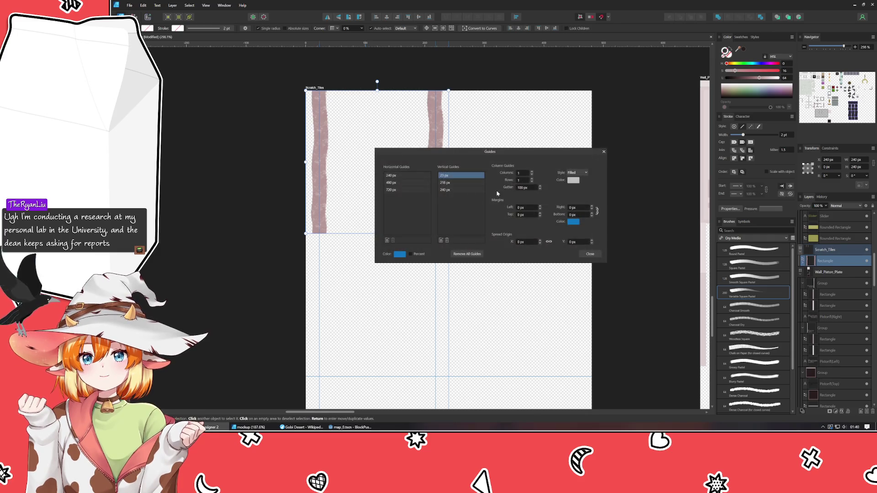
Delete the 23 px and 218 px vertical guides and close the Guides manager.
left_click(447, 241)
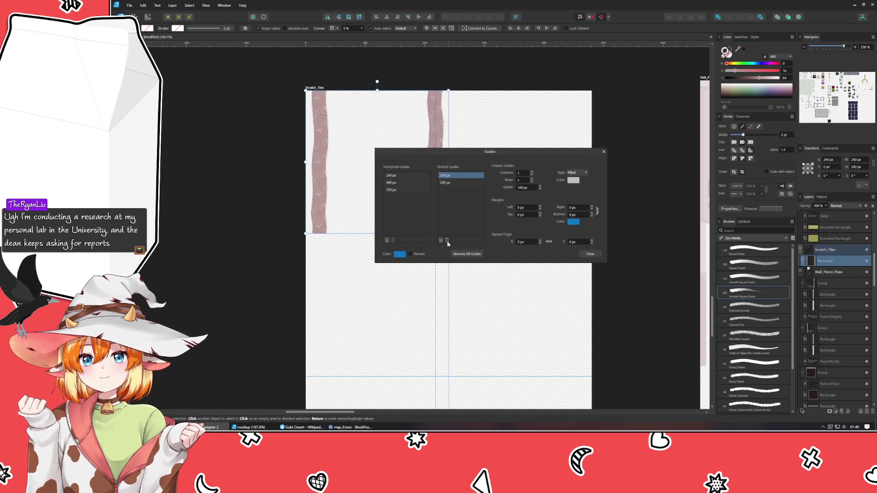
left_click(446, 240)
left_click(604, 151)
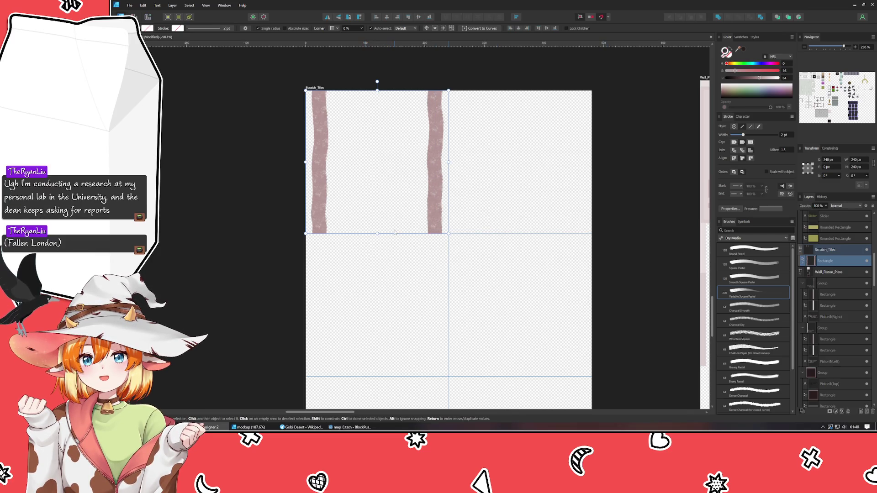
left_click(369, 182)
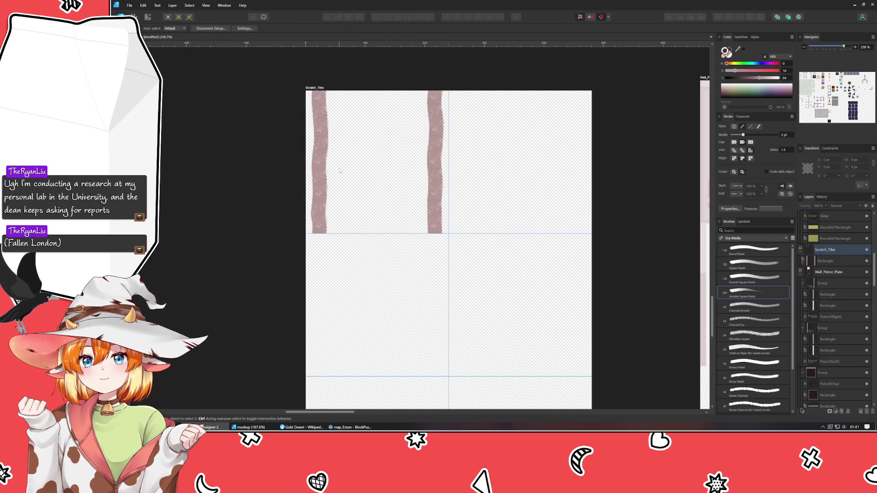
Test a duplicate of the striped tile one tile down, hide guides, then undo the copy.
key("ctrl+v")
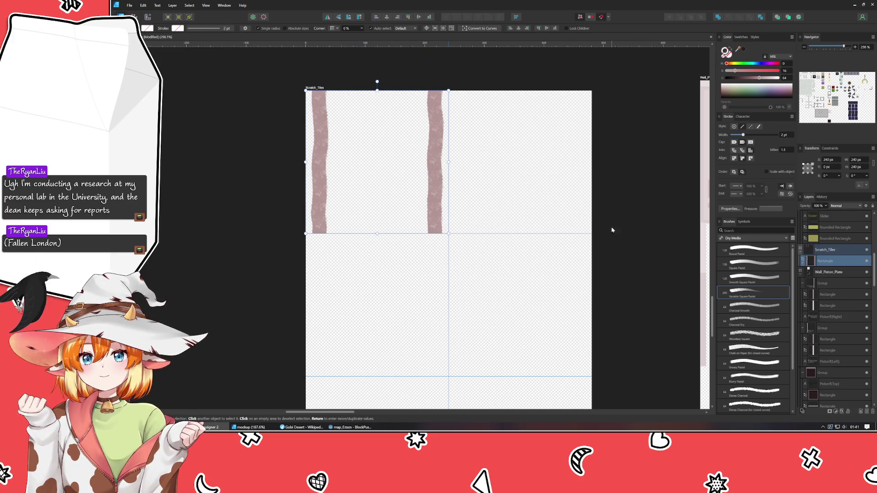
mouse_move(404, 173)
left_mouse_down()
mouse_move(436, 302)
mouse_move(405, 316)
left_mouse_up()
left_click(523, 316)
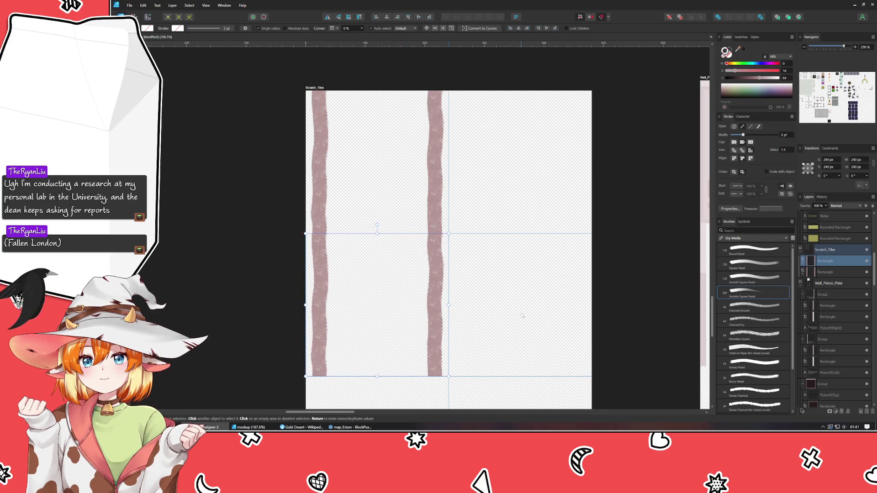
left_click(206, 6)
left_click(228, 78)
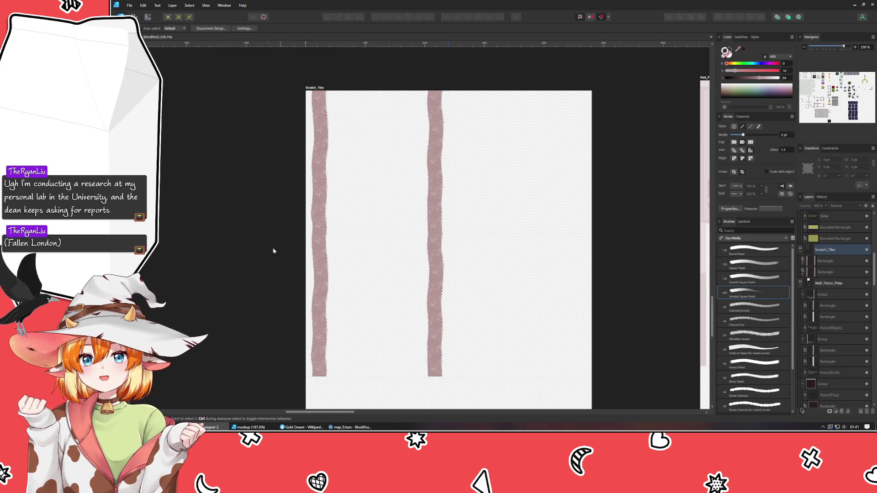
key("ctrl+z")
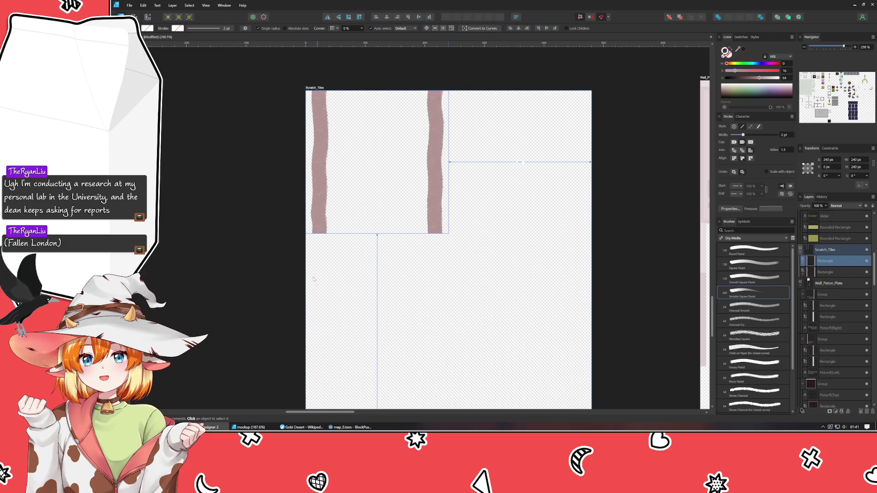
Show guides again, duplicate the striped tile and move the copy into the lower-right 240 px cell.
left_click(206, 5)
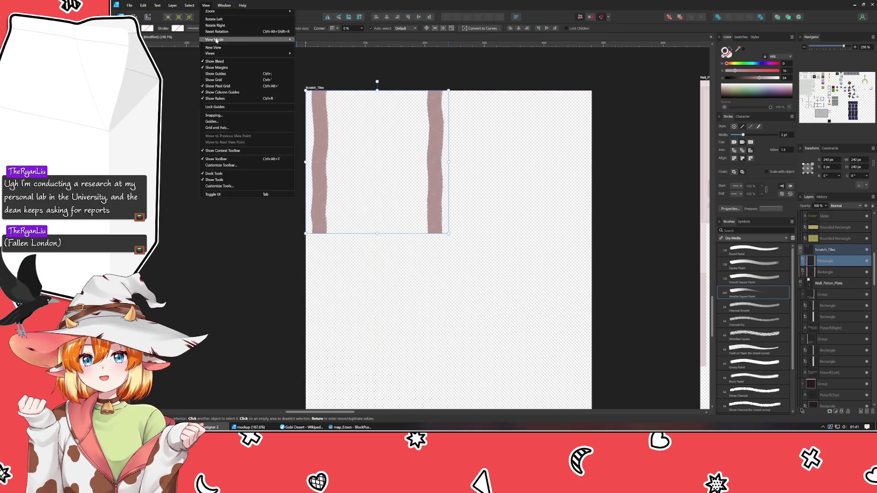
left_click(229, 77)
left_click_drag(345, 135, 542, 154)
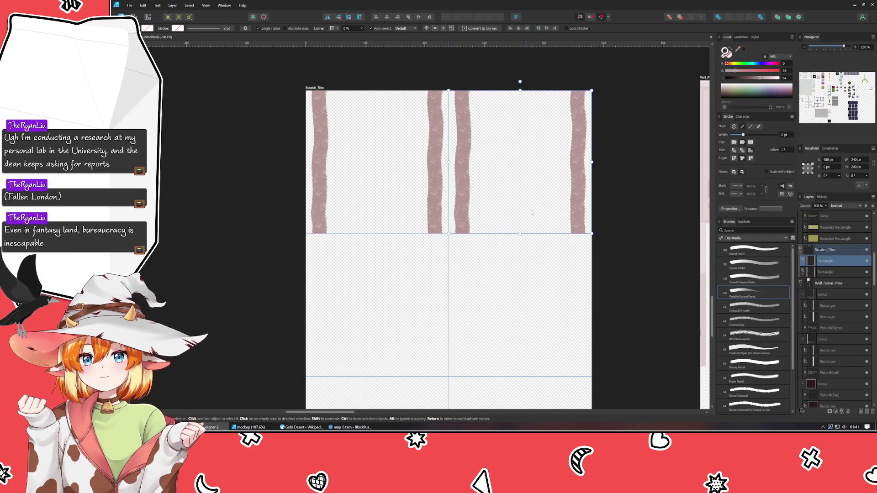
mouse_move(473, 137)
left_mouse_down()
mouse_move(505, 87)
mouse_move(508, 100)
left_mouse_up()
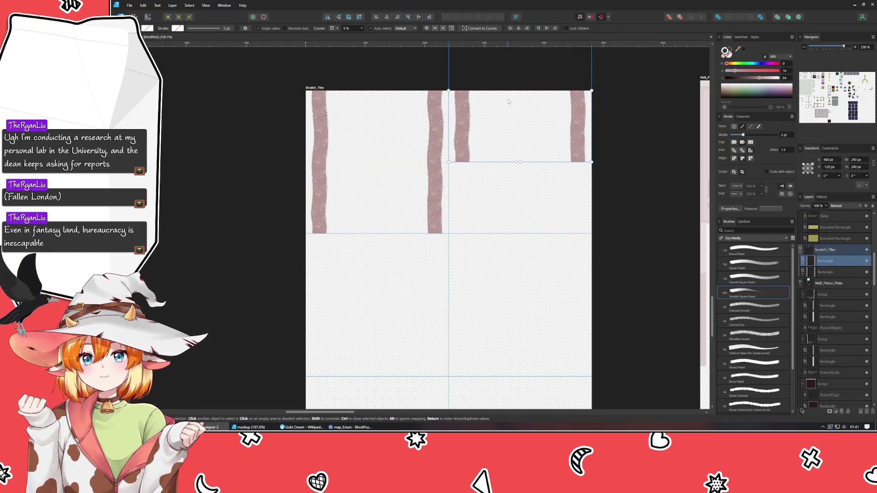
left_click(502, 209)
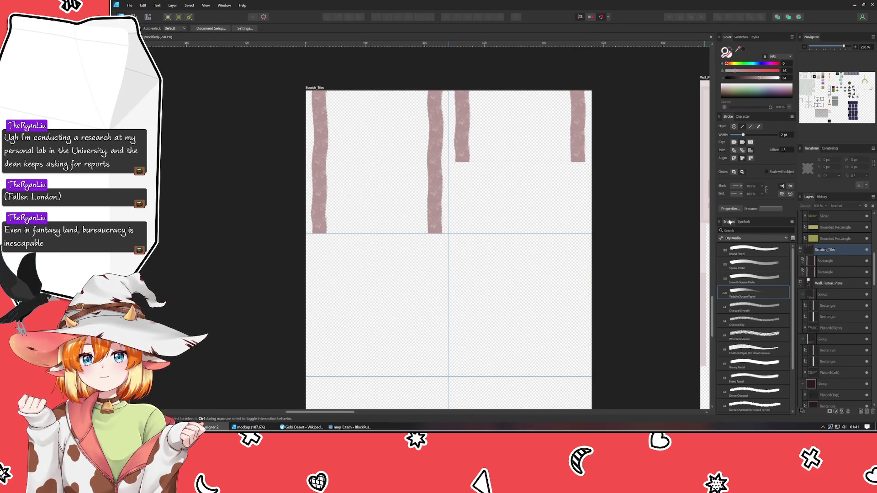
left_click(457, 125)
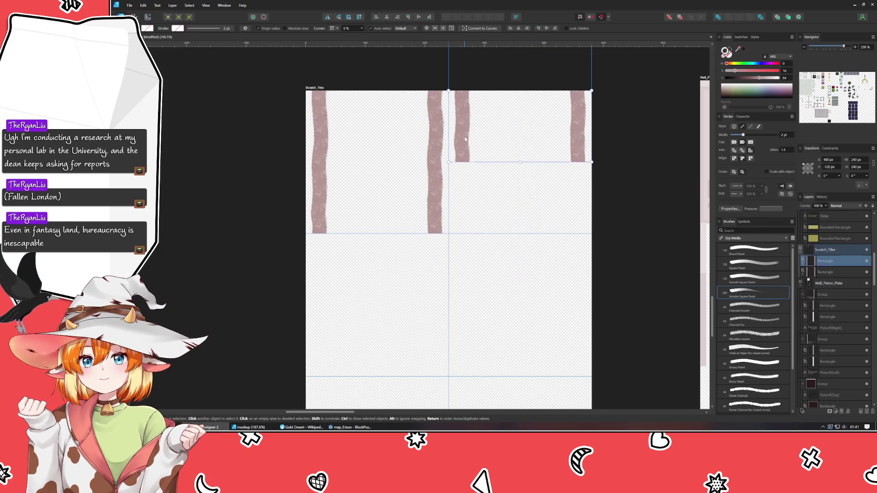
mouse_move(456, 126)
left_mouse_down()
mouse_move(472, 302)
mouse_move(456, 338)
left_mouse_up()
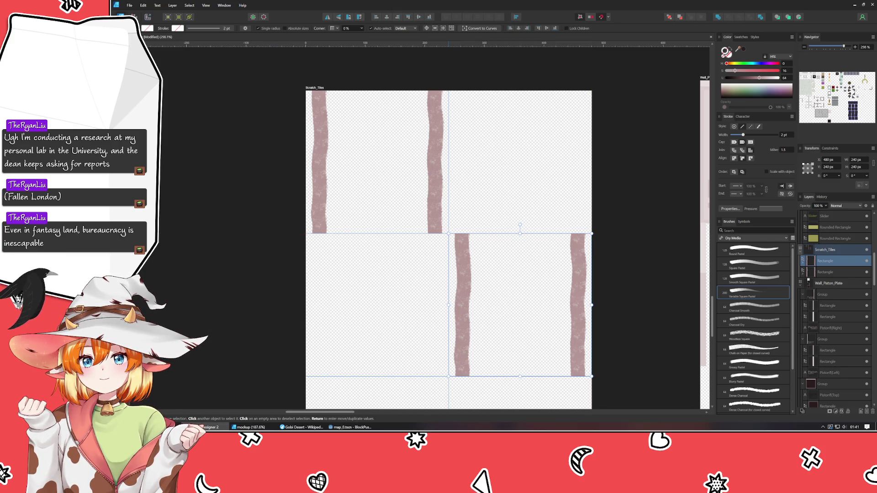
Paint two black dry-media strokes upward, continuing the lower-right tile's left and right stripes.
key("b")
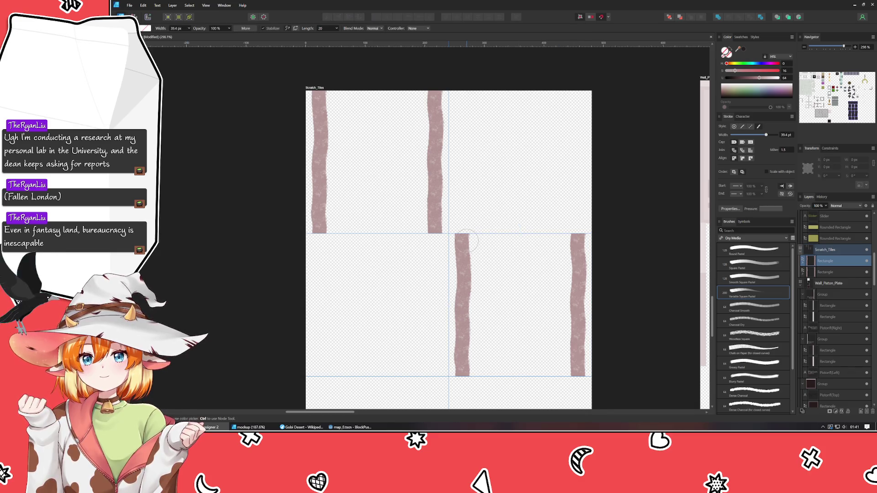
left_click_drag(461, 240, 462, 125)
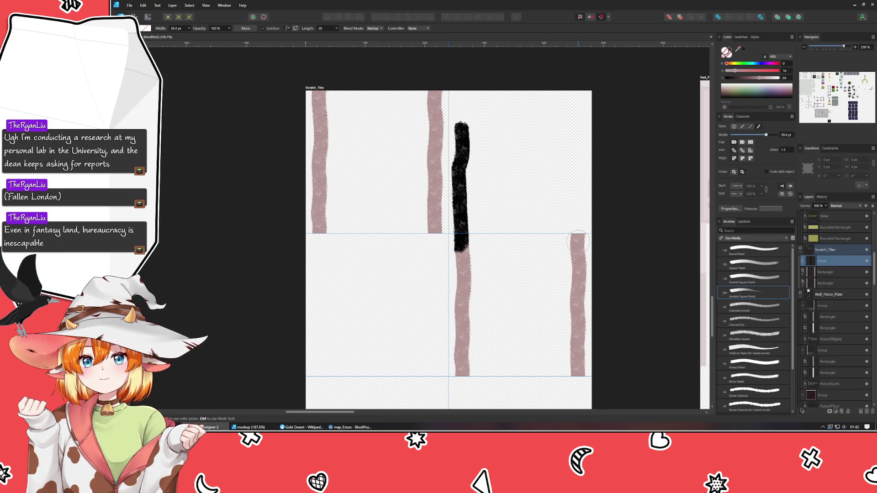
left_click_drag(578, 242, 576, 145)
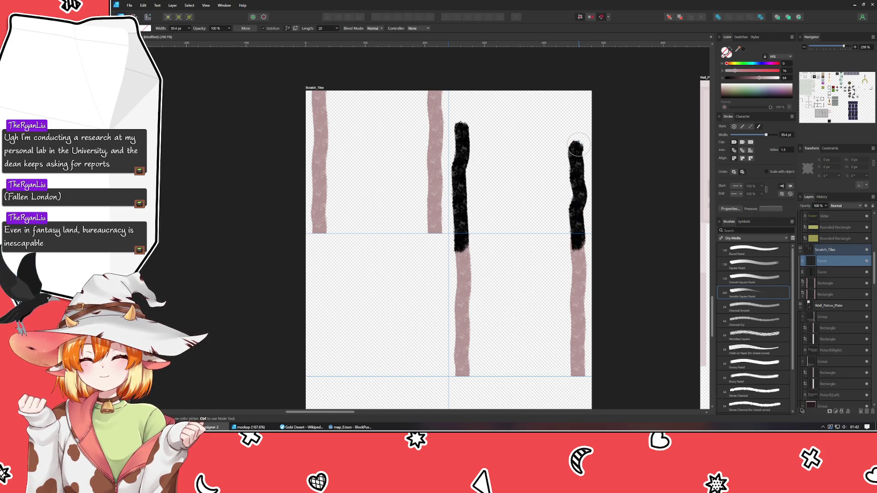
key("ctrl+z")
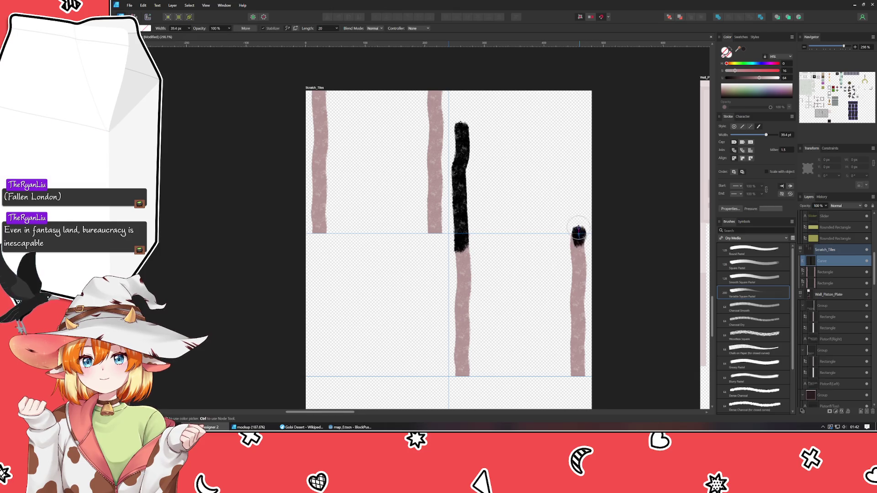
left_click_drag(579, 234, 576, 139)
key("ctrl+z")
left_click_drag(578, 247, 574, 125)
key("v")
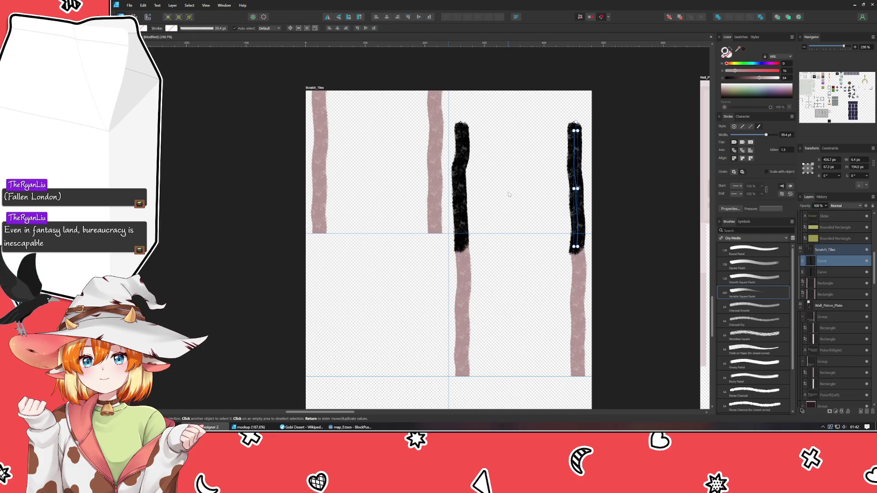
left_click(584, 303)
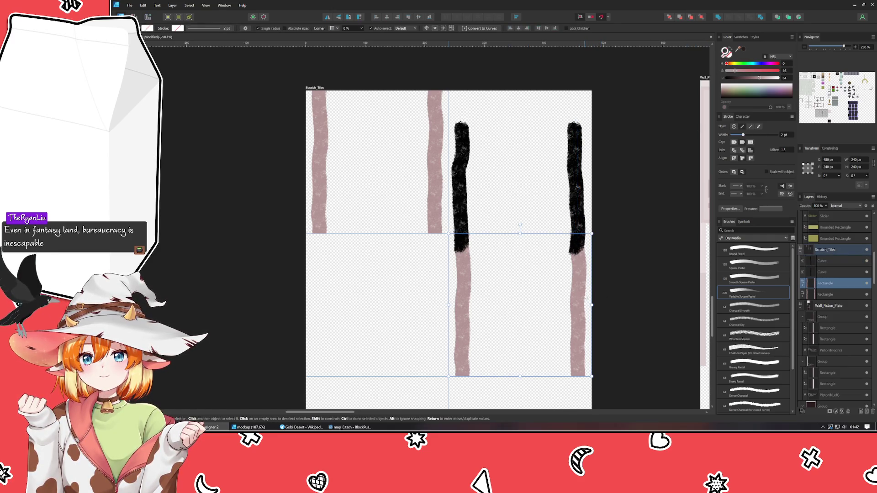
Sample the pink stroke colour and apply it to both black strokes.
key("ctrl+v")
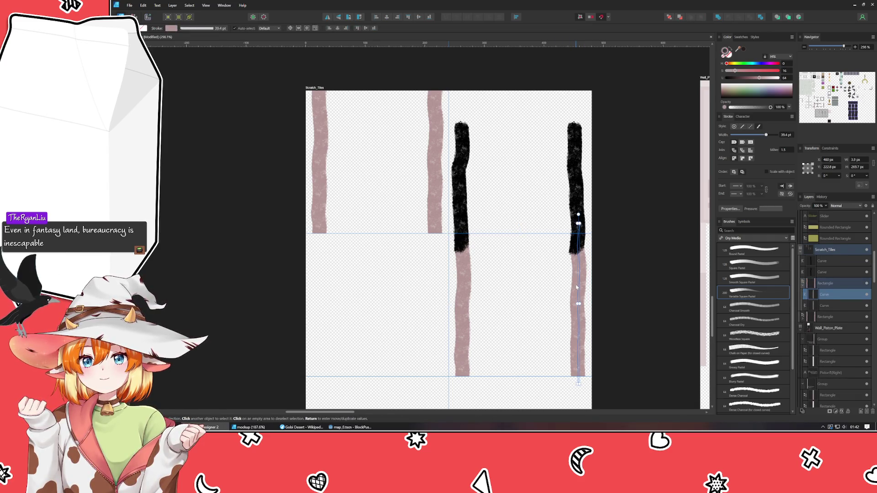
left_click_drag(727, 53, 724, 48)
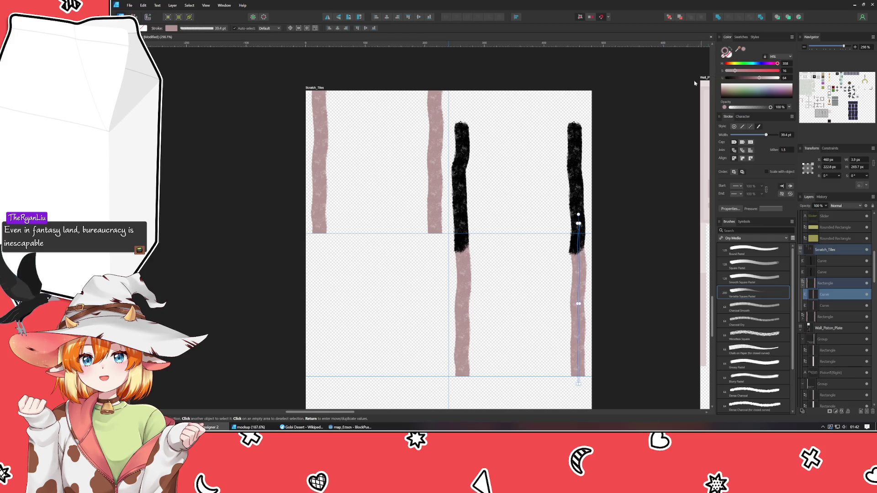
left_click(577, 159)
left_click(461, 183, "shift")
left_click(743, 50)
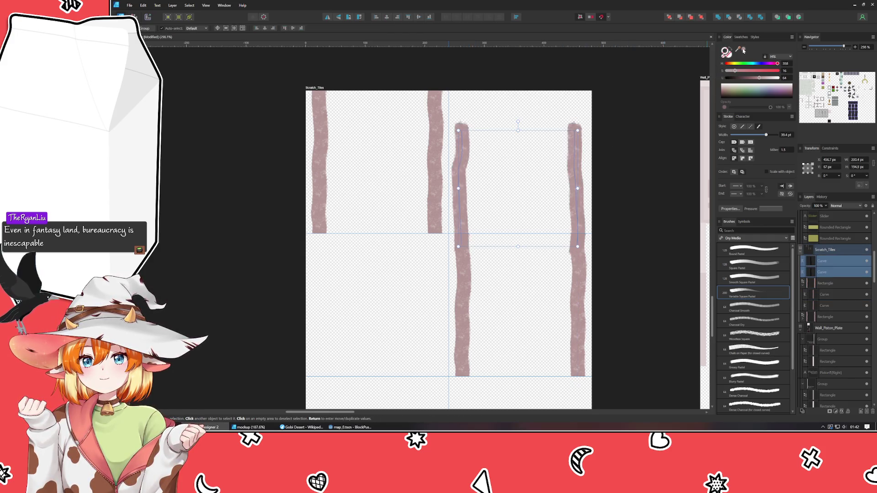
left_click(619, 174)
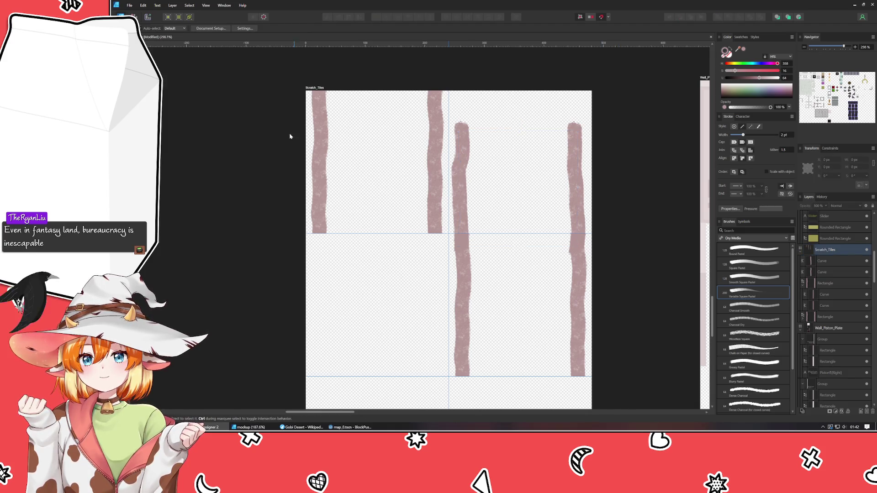
Draw a stroke-less rectangle over the top-right tile and nest both strokes inside it.
key("m")
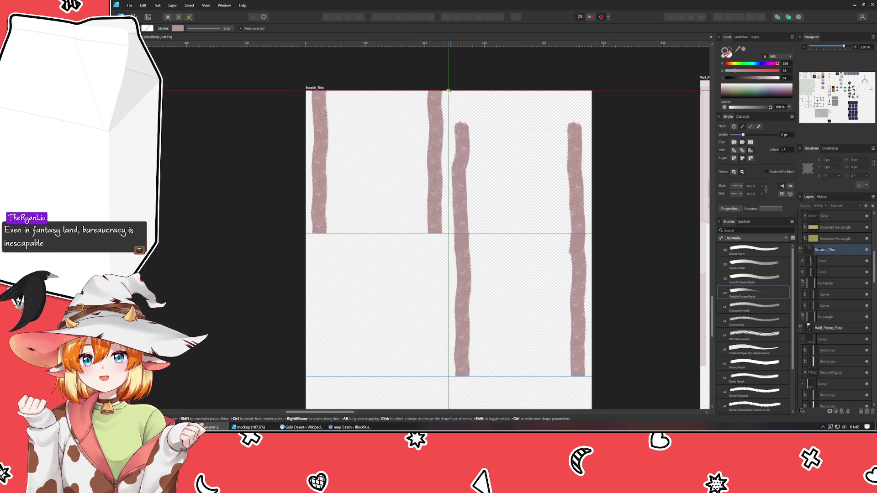
left_click_drag(449, 92, 592, 233)
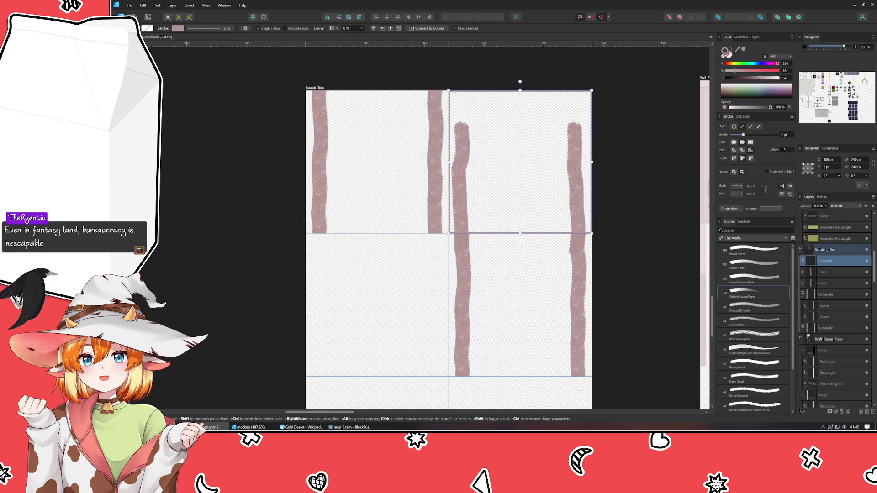
left_click(721, 54)
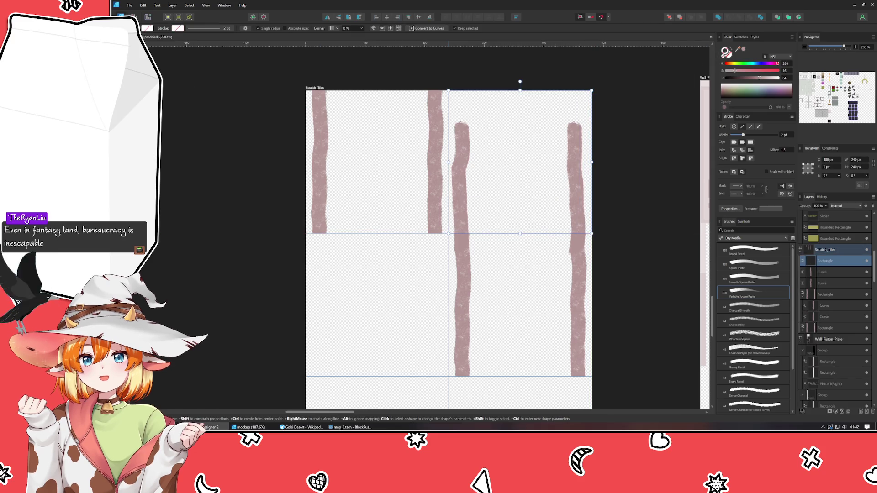
key("v")
left_click(828, 272)
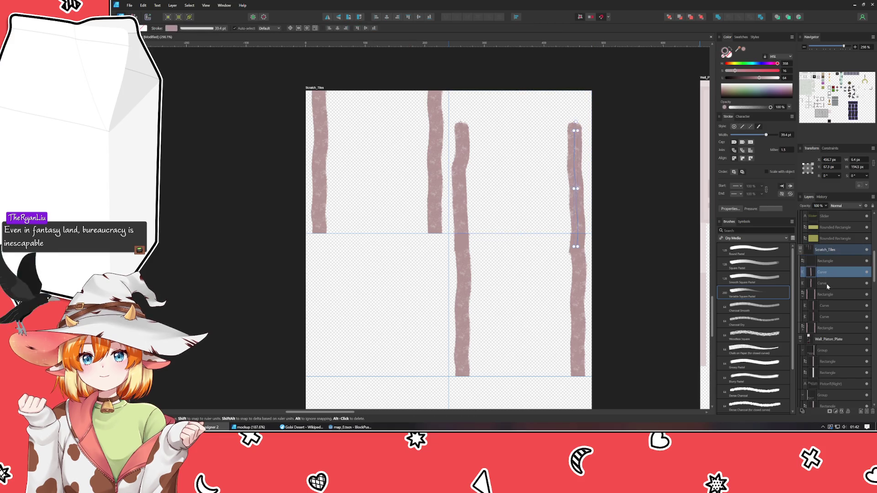
left_click(826, 283, "shift")
key("Delete")
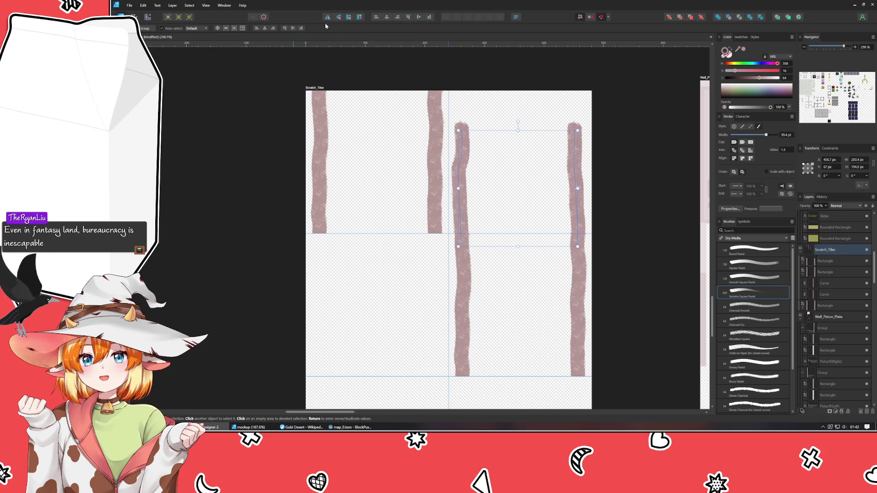
Rotate the tile 180° and move it to the bottom-left cell.
left_click(339, 17)
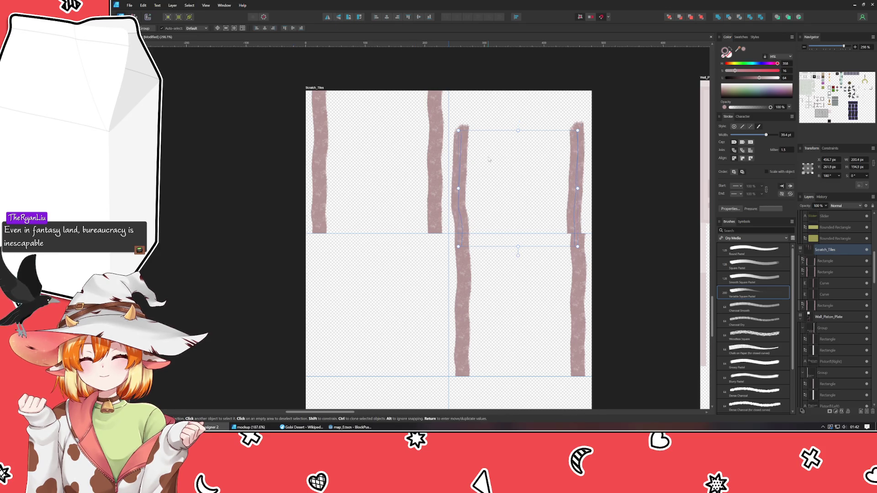
left_click(477, 128)
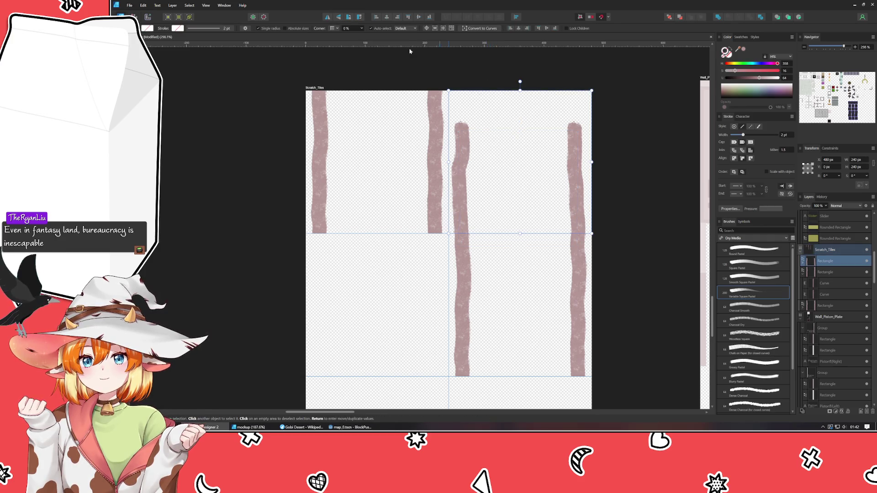
left_click(338, 17)
mouse_move(500, 143)
left_mouse_down()
mouse_move(357, 307)
mouse_move(354, 289)
left_mouse_up()
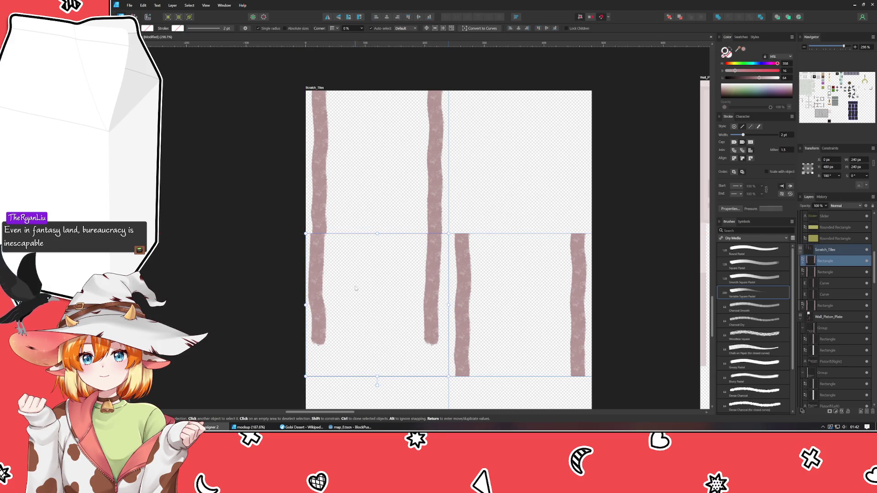
left_click(213, 271)
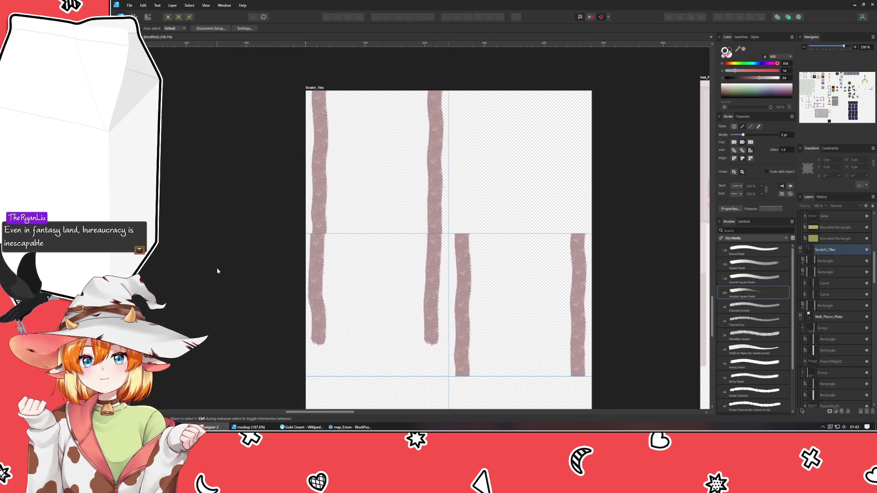
Rotate the tile 180° with its handle and place it in the bottom-left cell at X 0, Y 480.
mouse_move(376, 329)
left_mouse_down()
mouse_move(519, 155)
mouse_move(519, 186)
left_mouse_up()
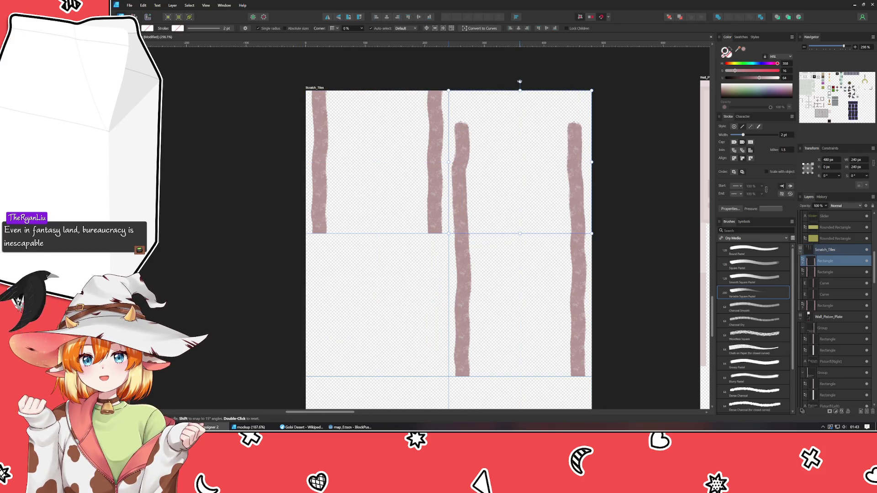
mouse_move(520, 83)
left_mouse_down()
mouse_move(524, 234)
mouse_move(516, 241)
left_mouse_up()
left_click_drag(521, 134, 378, 277)
left_click(218, 251)
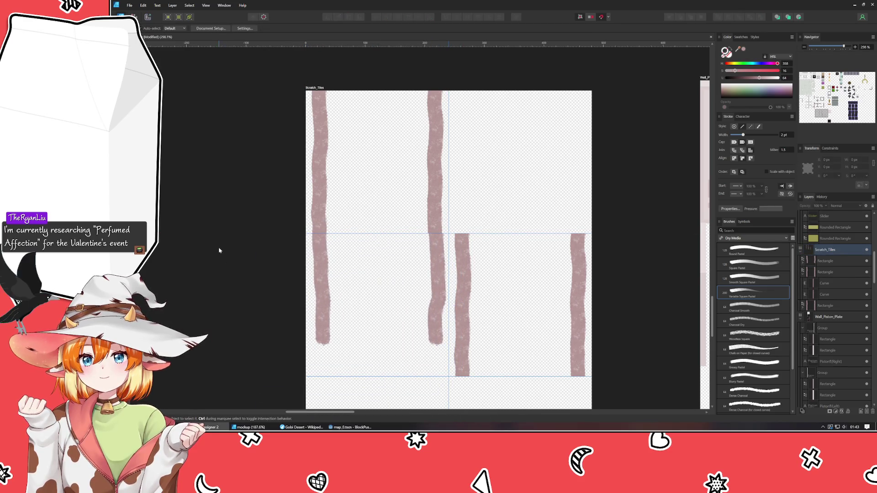
left_click(432, 263)
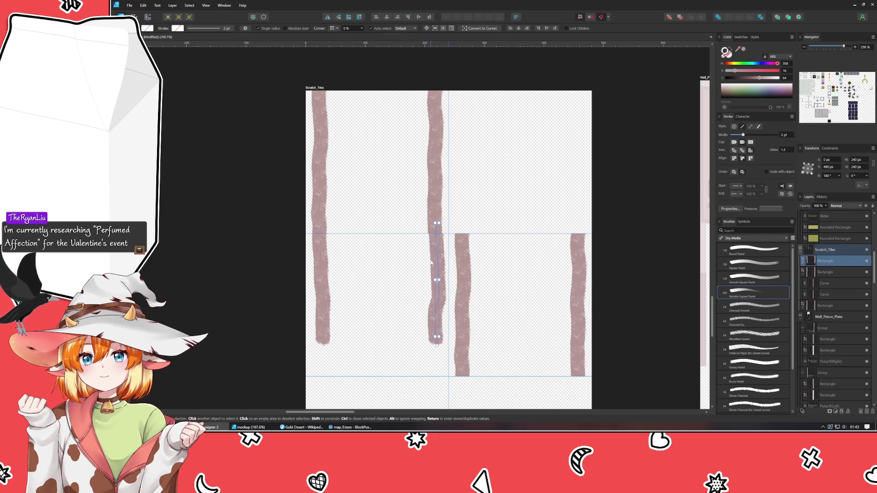
left_click(267, 232)
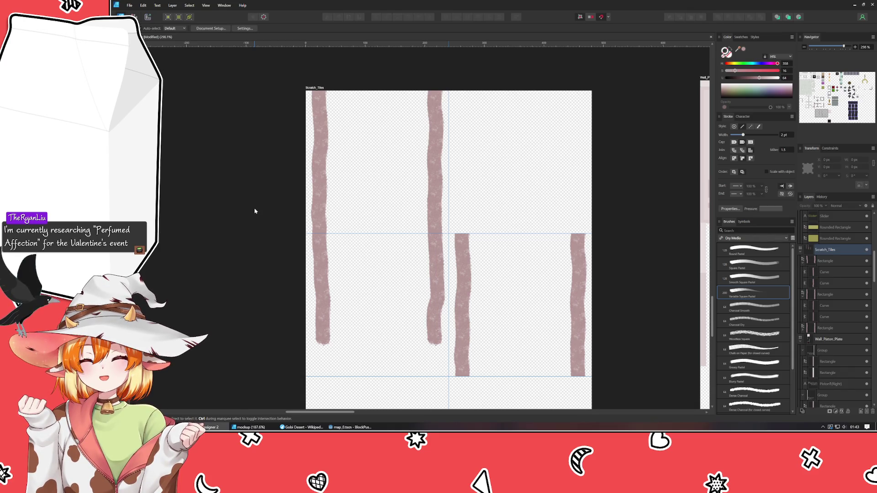
Turn off Show Guides in the View menu.
left_click(205, 5)
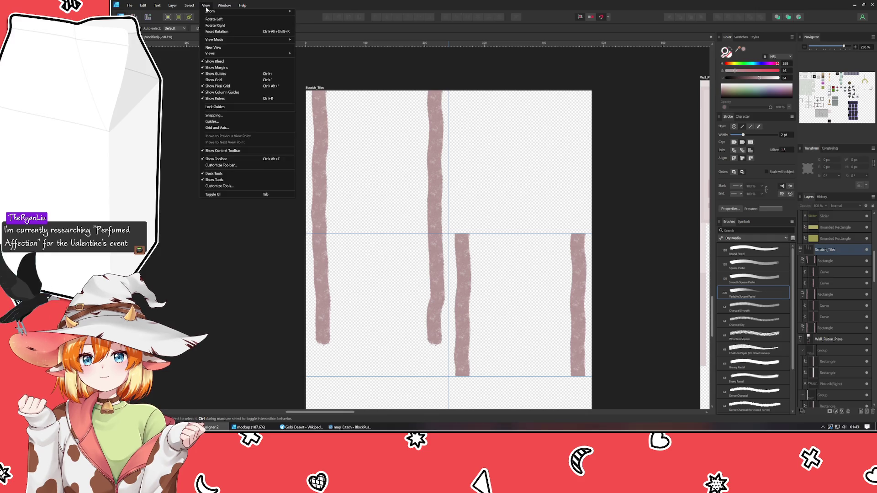
left_click(215, 74)
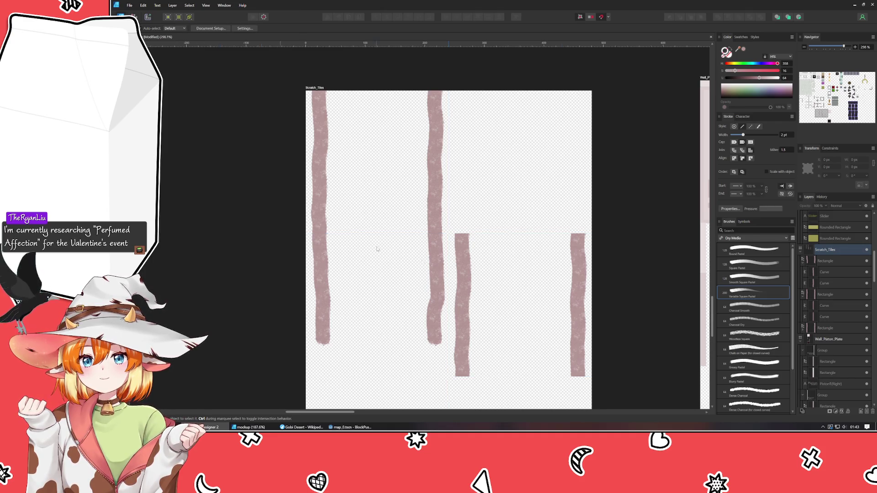
left_click(462, 325)
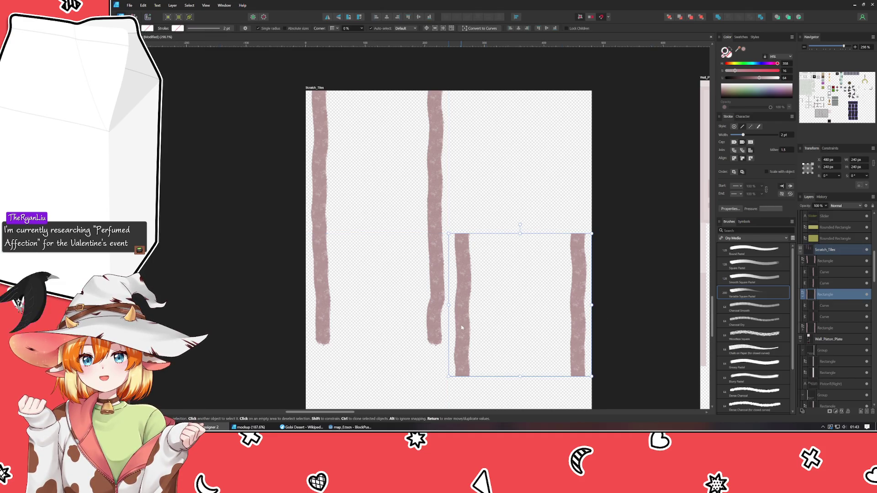
Rearrange the rotated lower-left tile and the top-left tile into new cells, straightening the rotation to 0°.
key("ctrl+z")
left_click(396, 306)
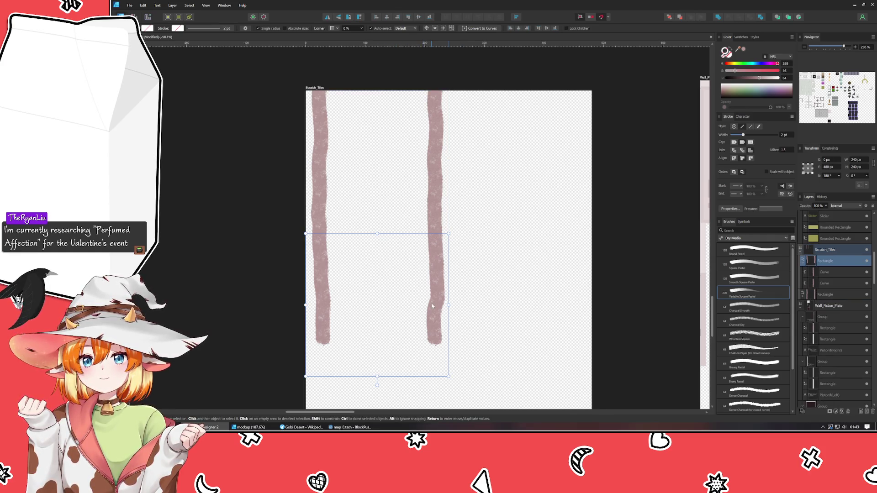
mouse_move(430, 305)
left_mouse_down()
mouse_move(448, 317)
mouse_move(432, 367)
left_mouse_up()
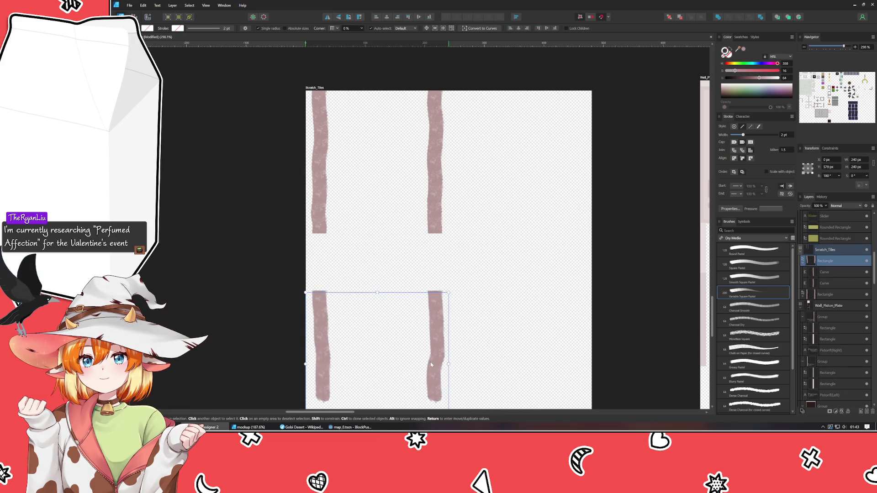
left_click(428, 174)
left_click_drag(428, 174, 546, 307)
left_click(318, 327)
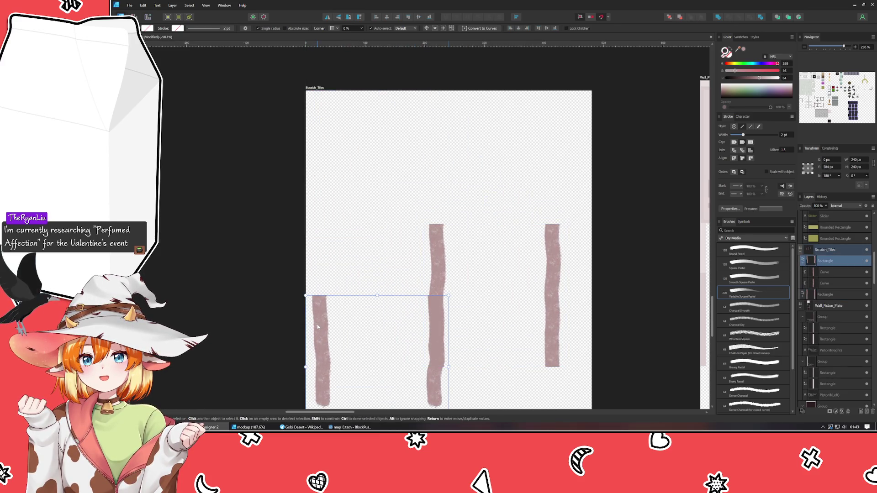
left_click_drag(350, 321, 428, 167)
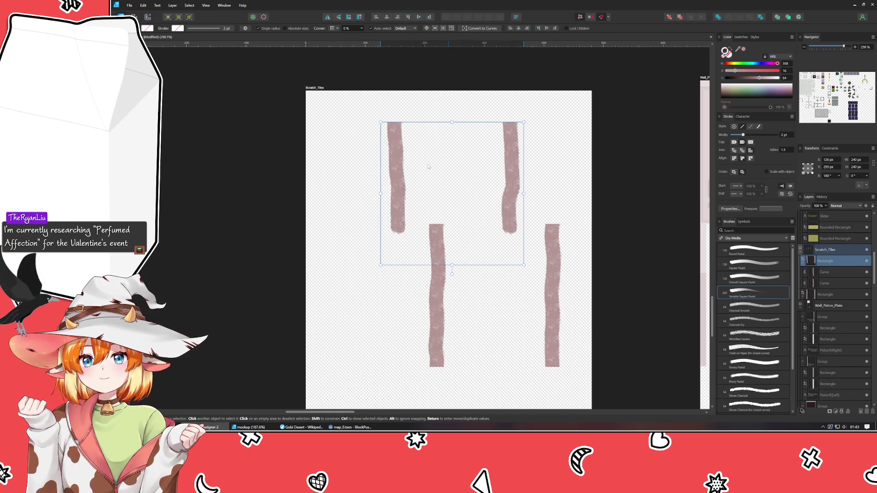
mouse_move(452, 274)
left_mouse_down()
mouse_move(453, 109)
mouse_move(467, 112)
mouse_move(453, 108)
left_mouse_up()
left_click_drag(449, 215, 490, 173)
left_click(627, 253)
Undo the tile rearranging back to an earlier layout and show the guides again.
key("ctrl+z")
key("ctrl+z")
key("ctrl+z")
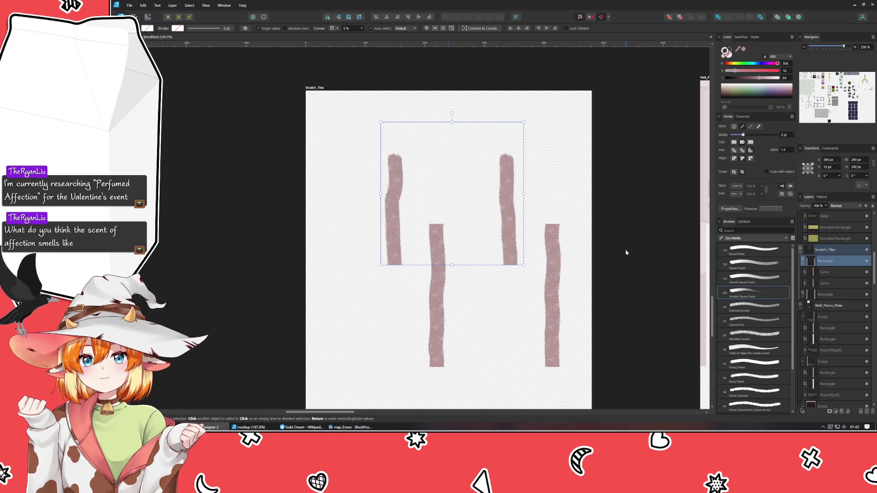
key("ctrl+shift+z")
key("ctrl+shift+z")
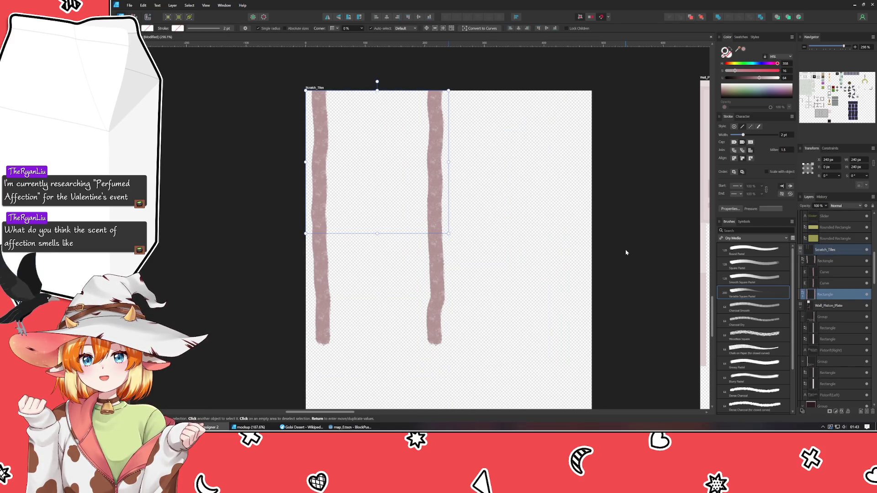
key("ctrl+z")
key("ctrl+z")
key("ctrl+z")
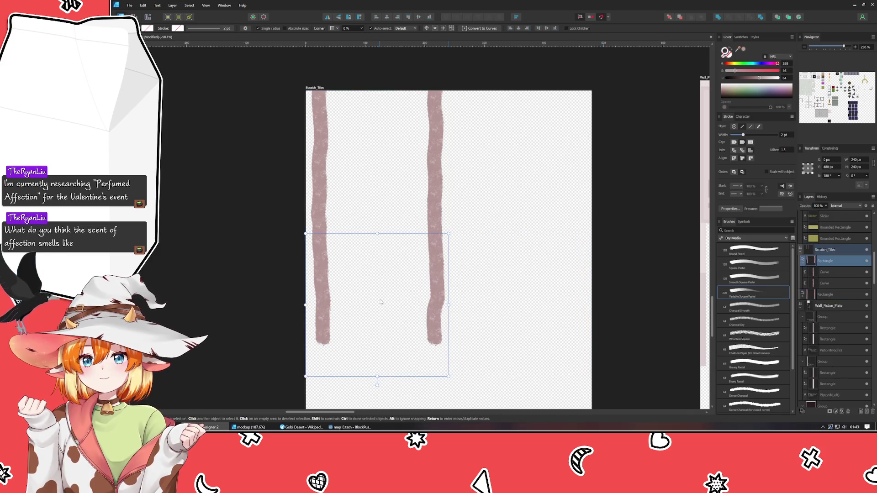
key("ctrl+z")
key("ctrl+z")
key("ctrl+z")
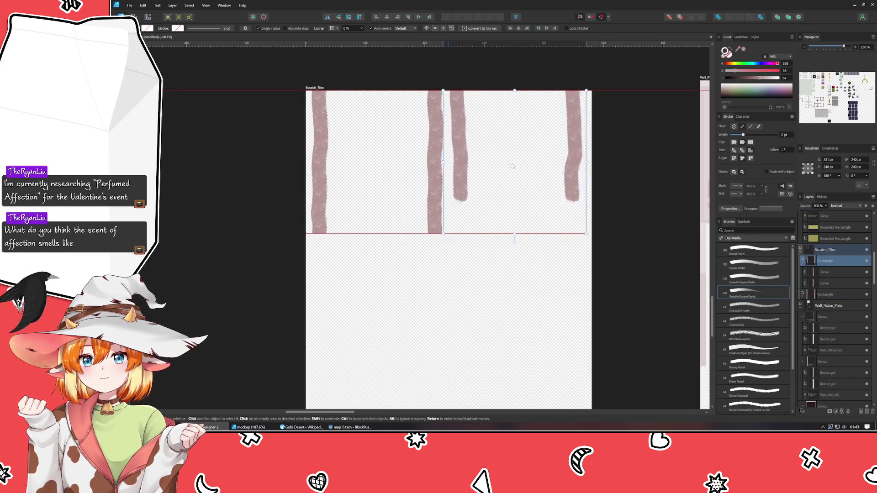
left_click(206, 5)
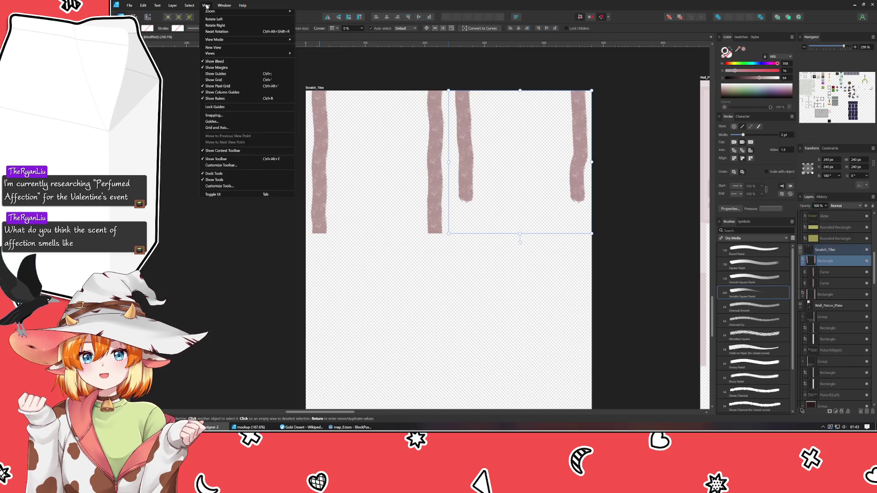
left_click(224, 72)
left_click(232, 176)
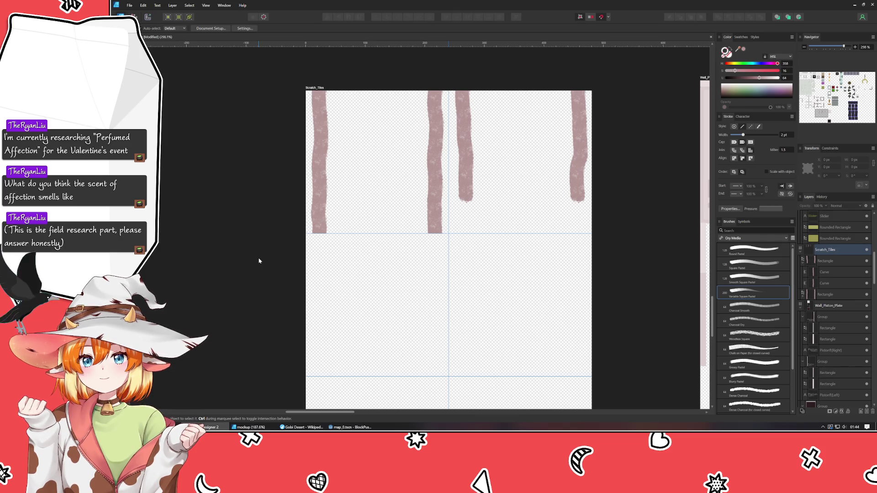
Move the two-stripe tile into the third-row right cell on the guides.
mouse_move(259, 260)
left_mouse_down()
mouse_move(251, 217)
mouse_move(263, 192)
left_mouse_up()
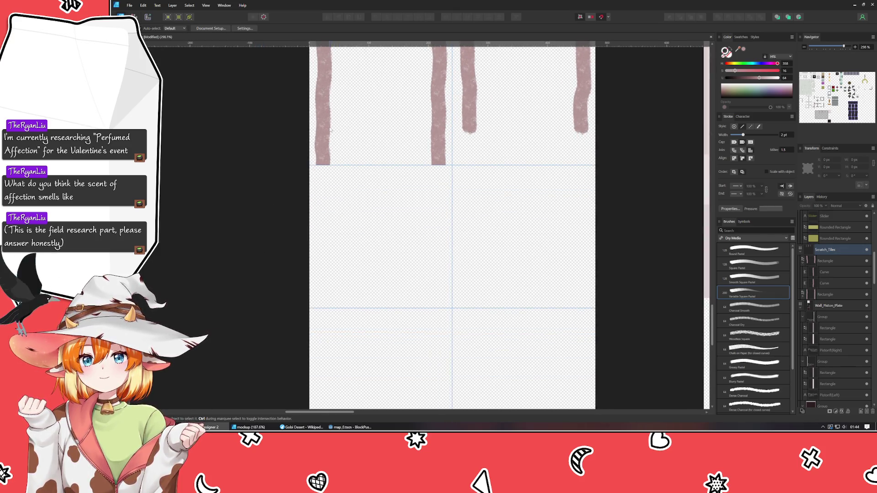
mouse_move(330, 130)
left_mouse_down()
mouse_move(469, 411)
mouse_move(465, 385)
left_mouse_up()
left_click(271, 259)
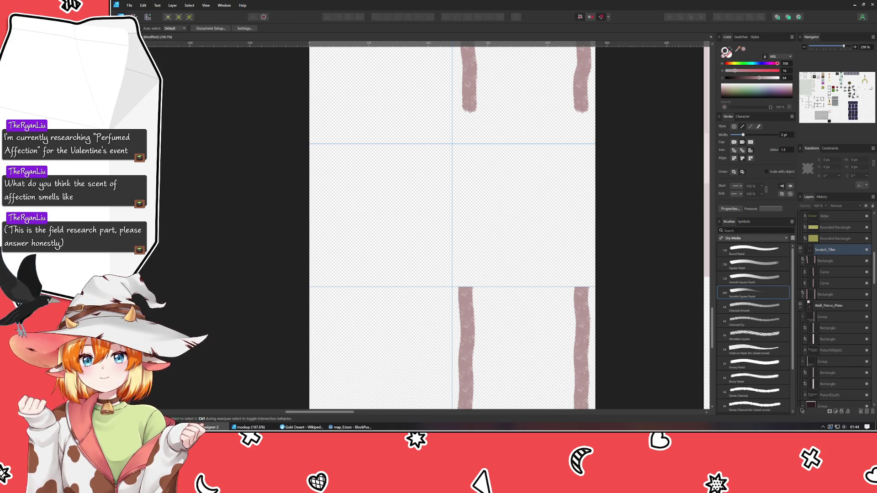
Paint two vertical black strokes continuing the left and right stripes upward into the middle row.
key("b")
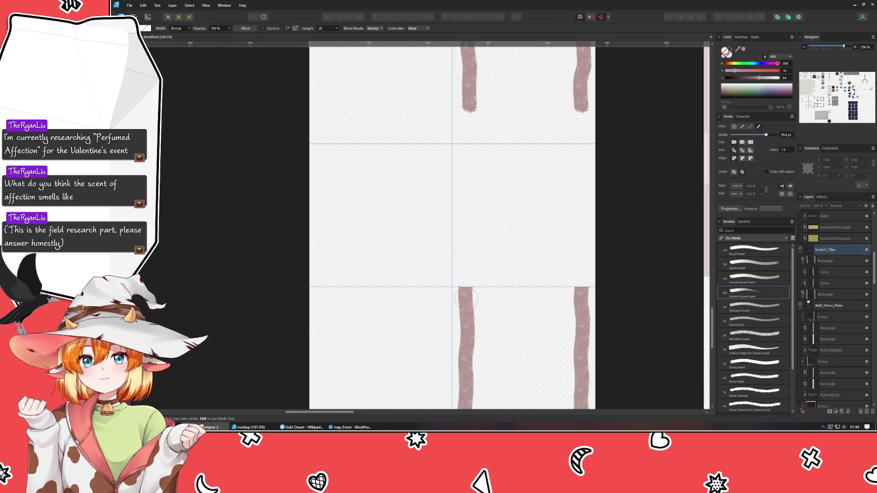
left_click_drag(466, 298, 465, 192)
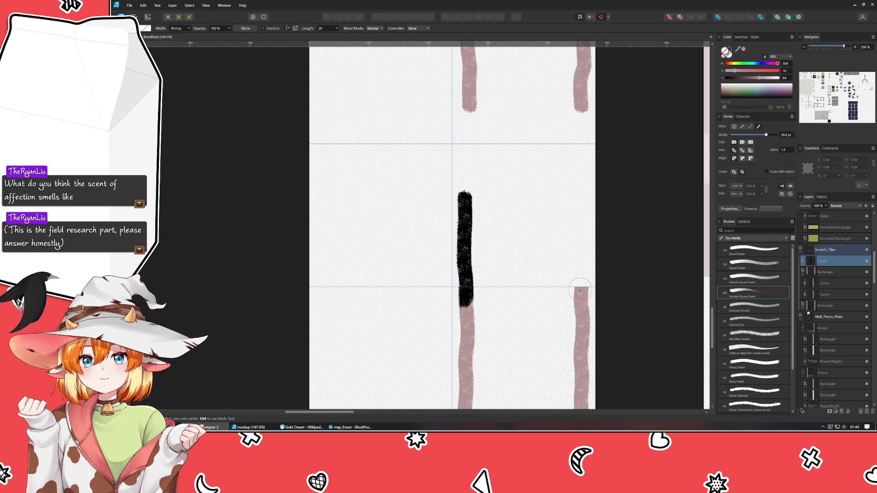
left_click_drag(580, 291, 581, 184)
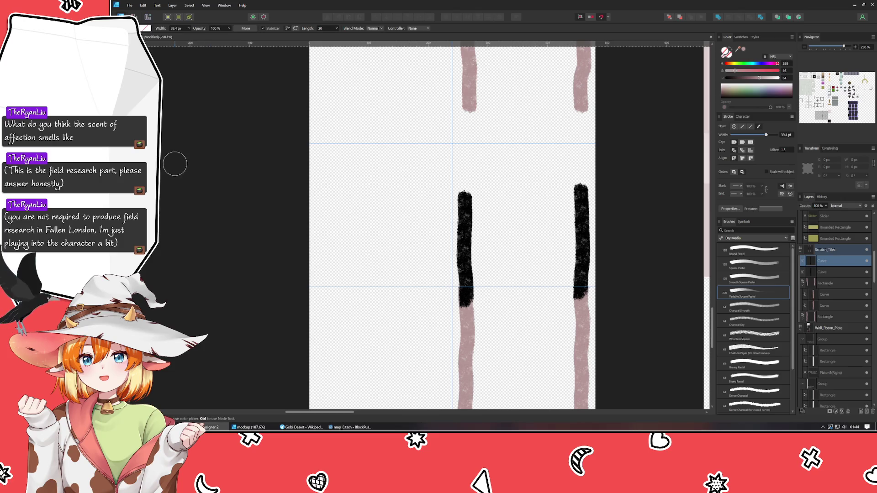
Nudge the right stroke slightly right and the left stroke slightly left to line up with the stripes.
key("v")
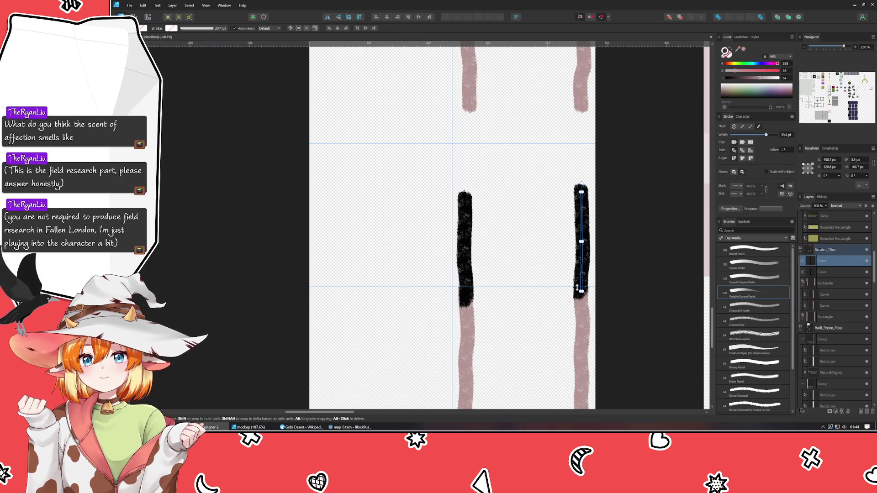
left_click(578, 272)
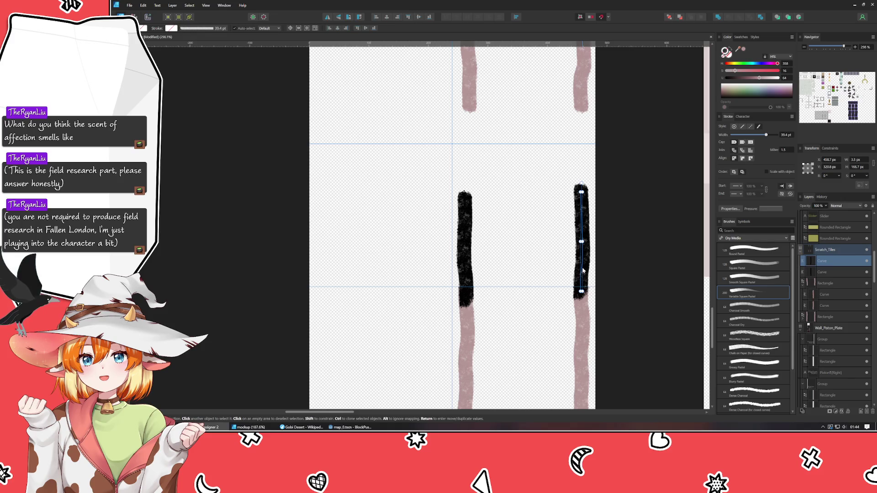
left_click_drag(578, 272, 584, 272)
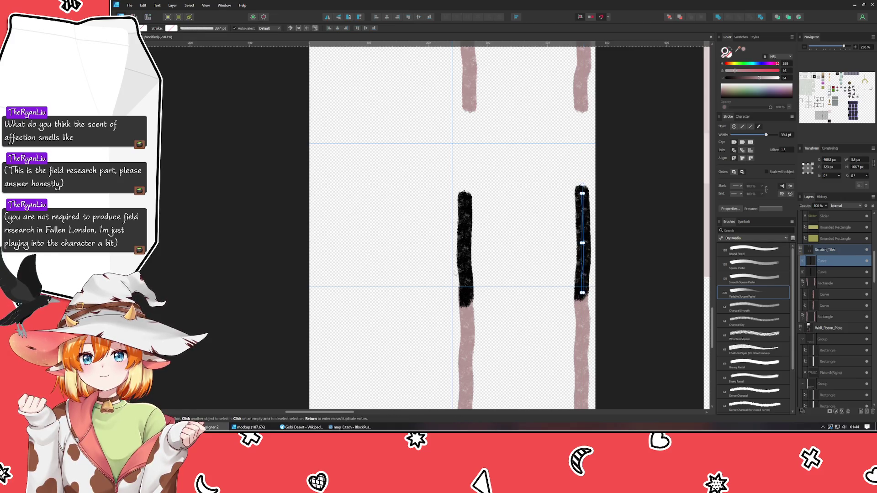
left_click(466, 269)
left_click_drag(467, 268, 465, 268)
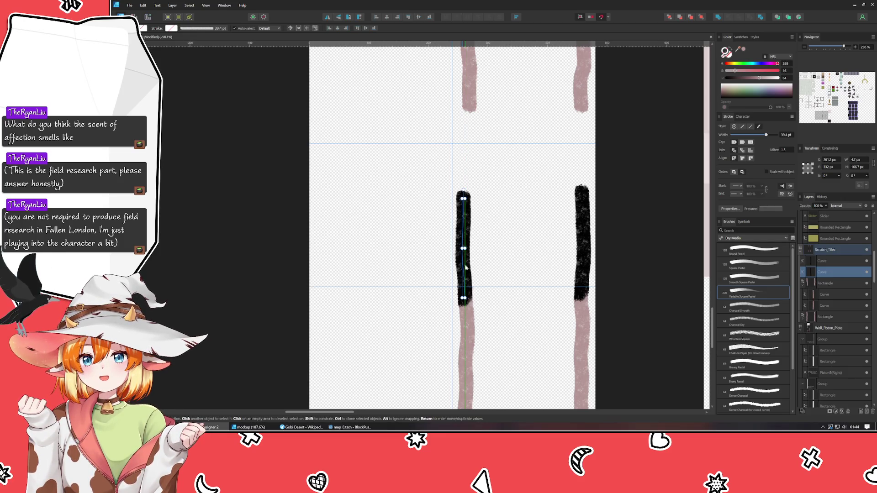
key("ctrl+d")
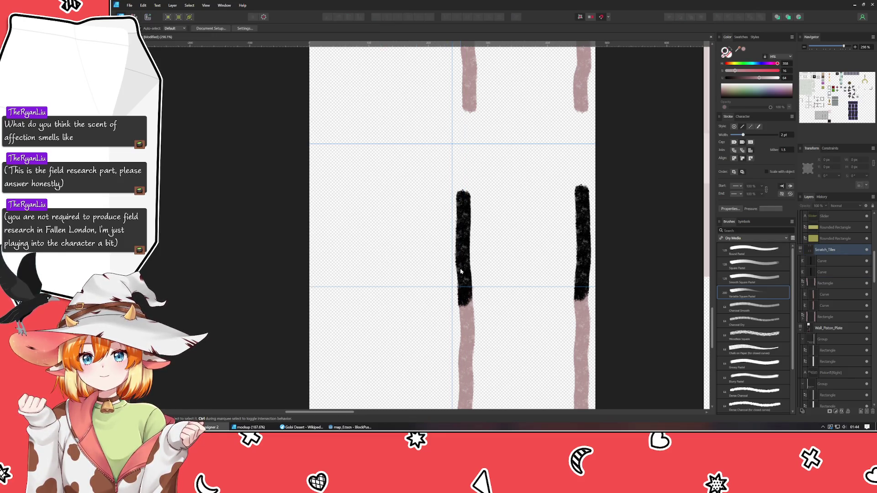
left_click(464, 246)
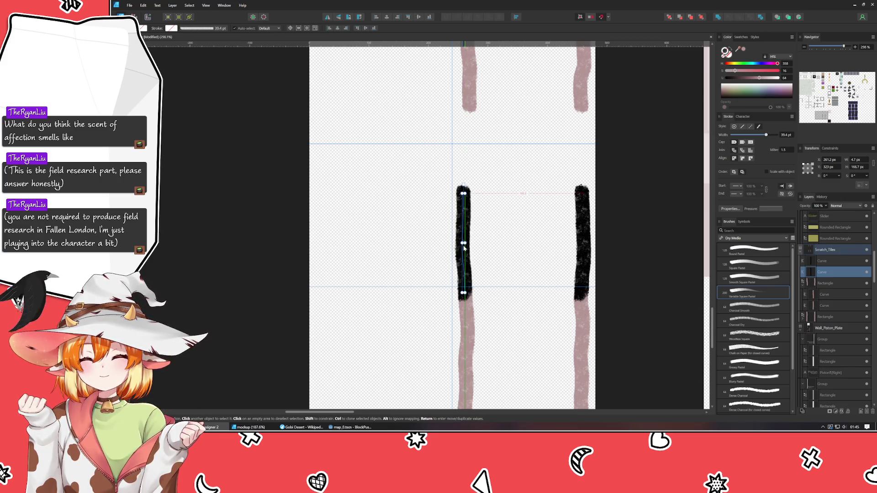
left_click(476, 264)
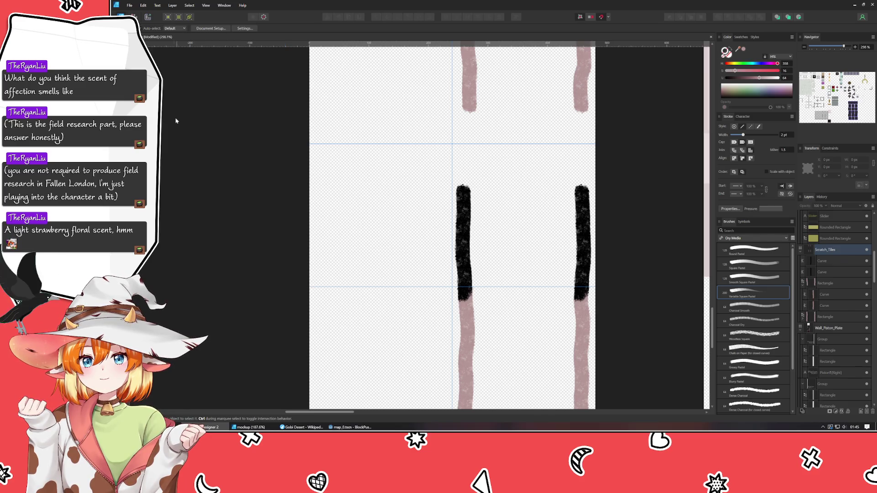
Draw a 240×240 px square over the new strokes and clip both curves inside it.
key("m")
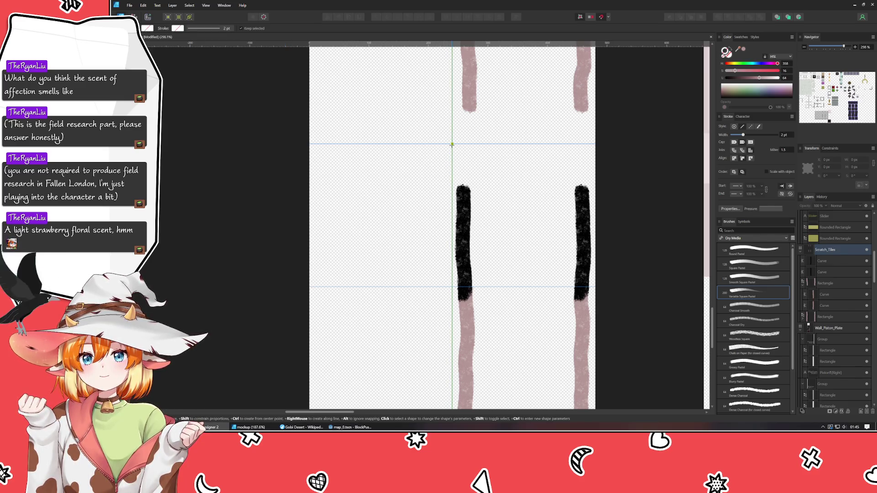
left_click_drag(451, 145, 595, 286)
mouse_move(515, 241)
left_mouse_down()
mouse_move(476, 313)
mouse_move(460, 299)
left_mouse_up()
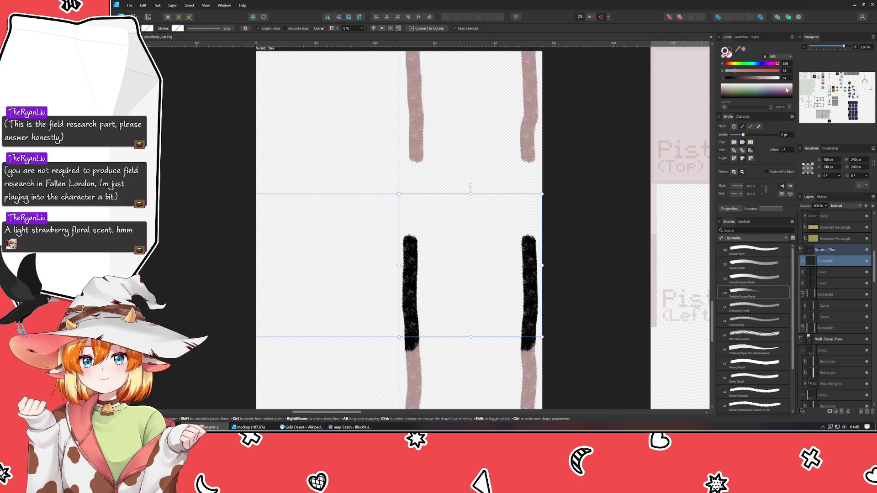
left_click(824, 271)
left_click(824, 283, "shift")
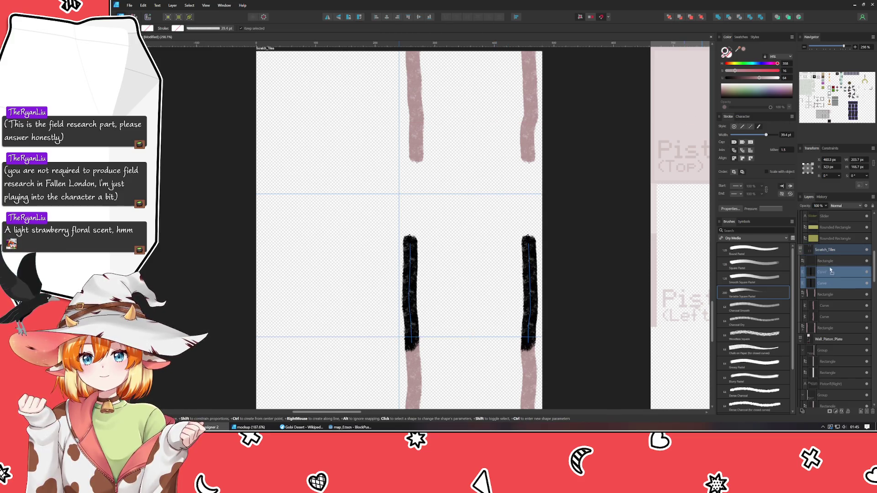
key("ctrl+z")
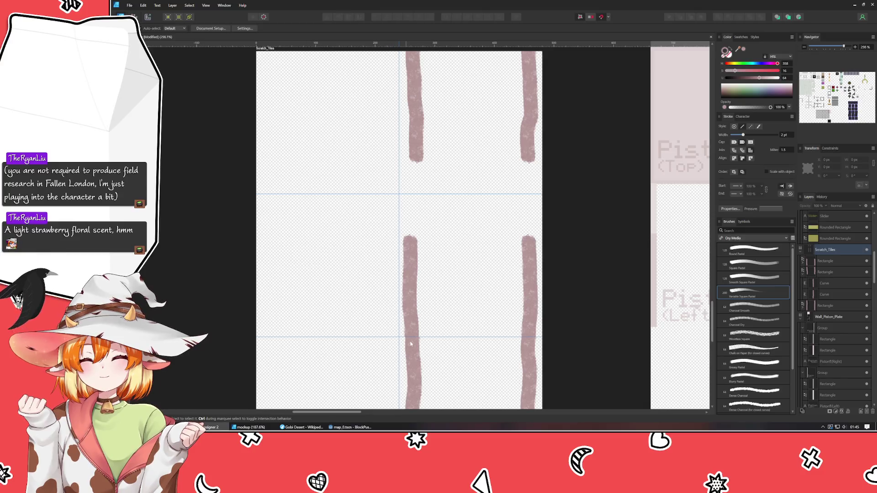
key("ctrl+z")
Move the vertical-stripe tile to X 240, Y 0 in the top-left slot.
mouse_move(334, 122)
left_mouse_down()
mouse_move(279, 98)
mouse_move(307, 217)
left_mouse_up()
scroll(308, 218, "up", 1)
scroll(366, 173, "down", 2)
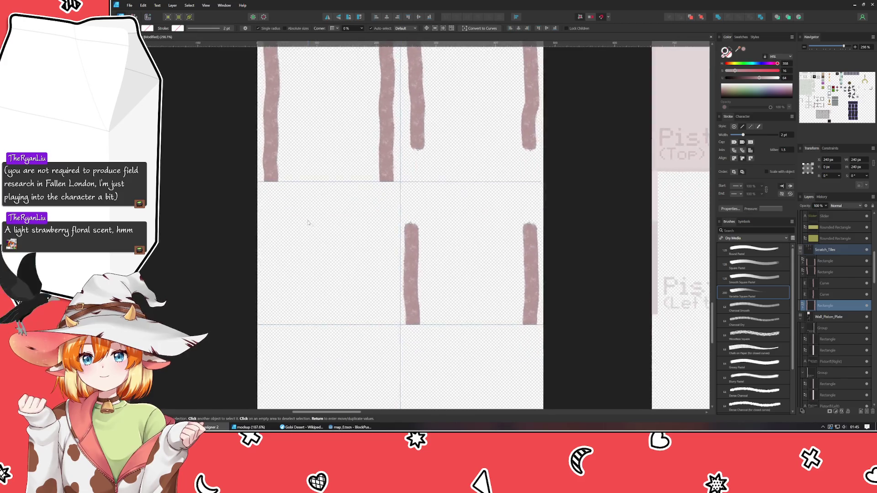
scroll(342, 275, "down", 5)
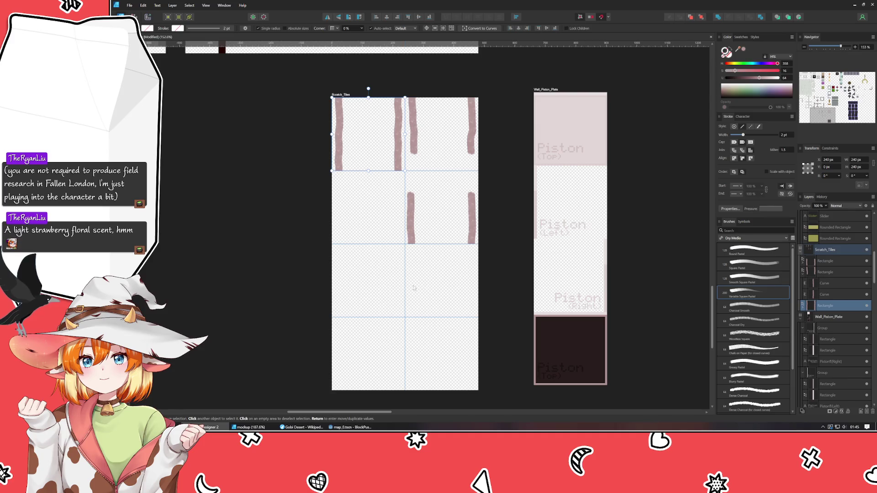
left_click(335, 286)
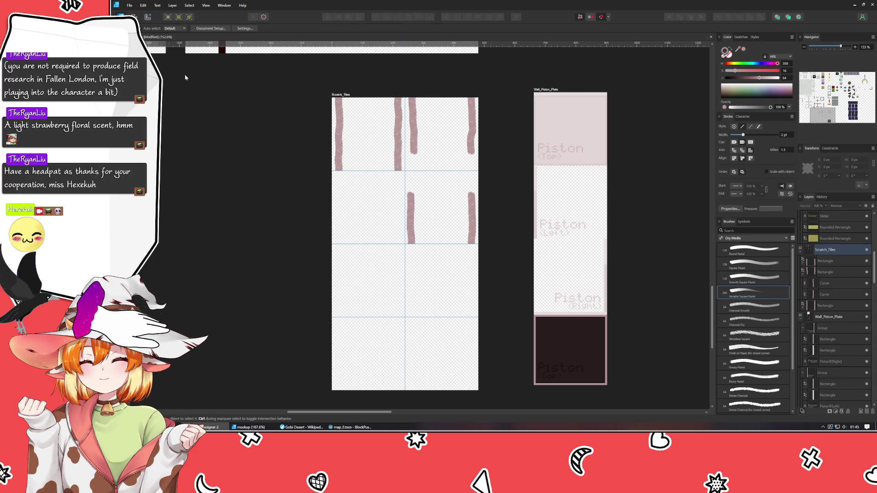
Drag a horizontal guide from the top ruler to Y 694 px.
left_click_drag(271, 43, 271, 255)
mouse_move(284, 47)
left_mouse_down()
mouse_move(279, 287)
mouse_move(270, 306)
left_mouse_up()
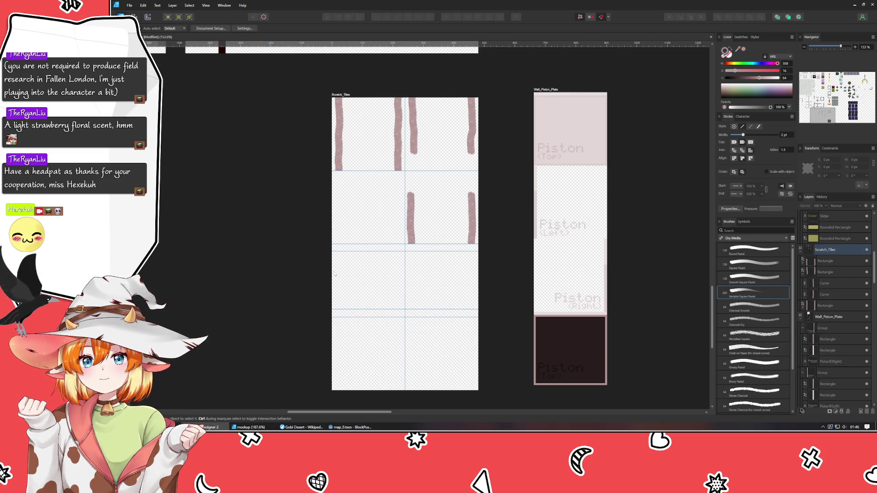
scroll(332, 273, "up", 3)
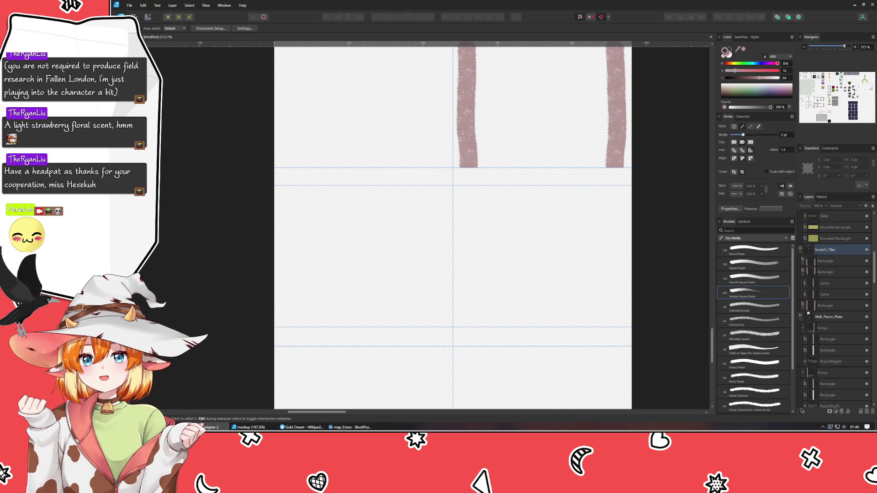
Paint two horizontal scratch strokes along the left tile's upper and lower edges.
key("b")
left_click_drag(273, 188, 338, 186)
key("ctrl+z")
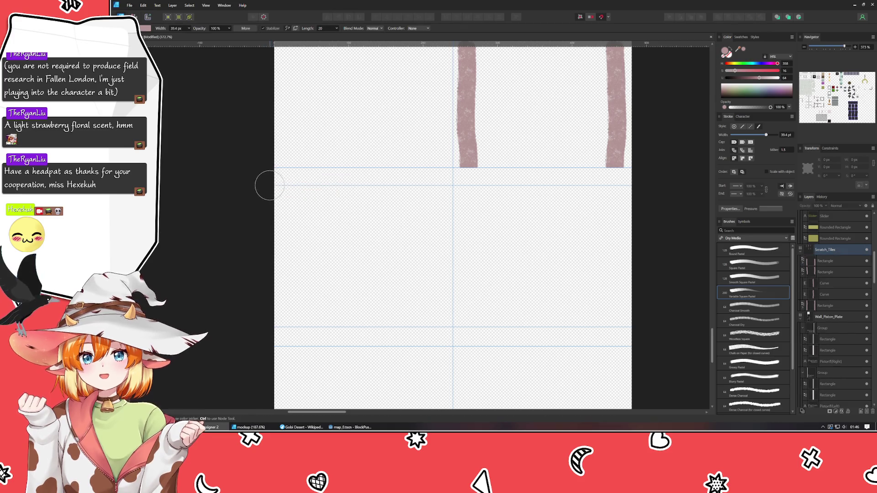
left_click_drag(272, 186, 468, 186)
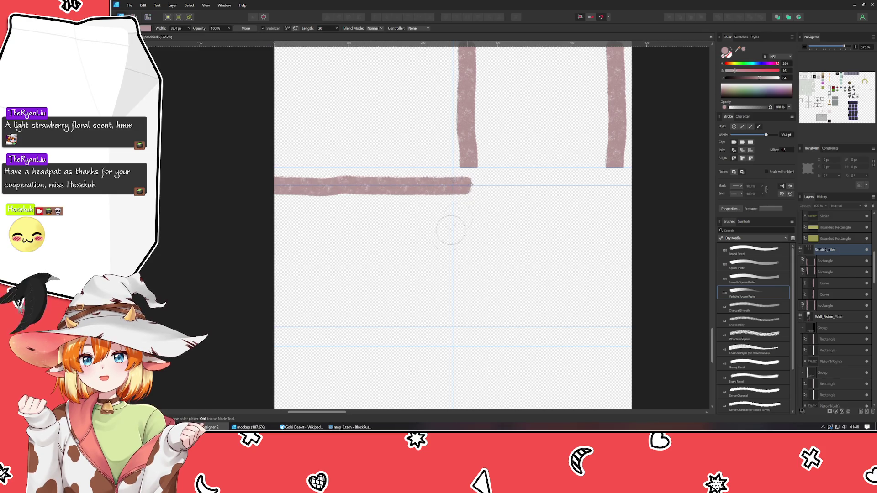
left_click_drag(262, 329, 472, 328)
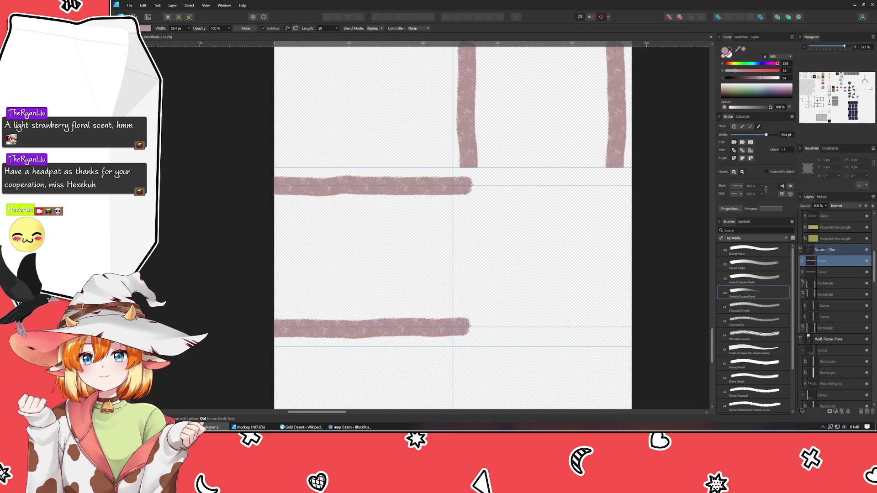
Draw a 240 px square over the left tile and clip both horizontal strokes inside it.
key("m")
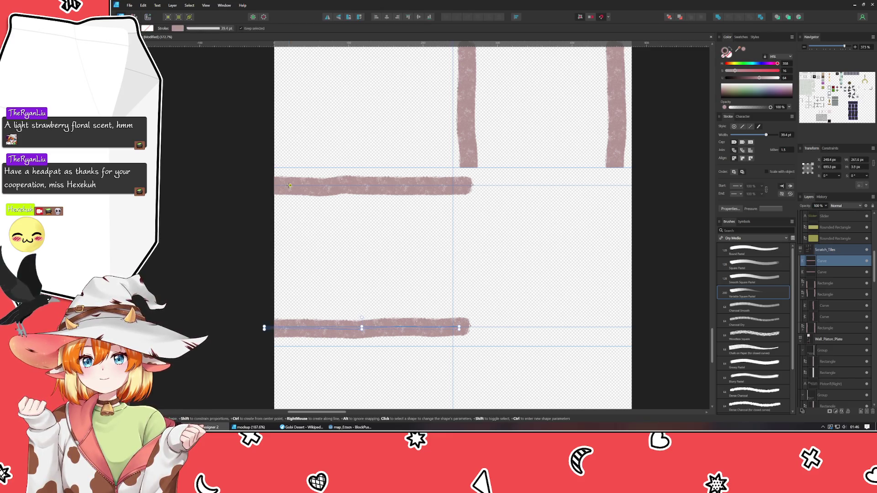
mouse_move(275, 169)
left_mouse_down()
mouse_move(365, 235)
mouse_move(464, 348)
mouse_move(452, 346)
left_mouse_up()
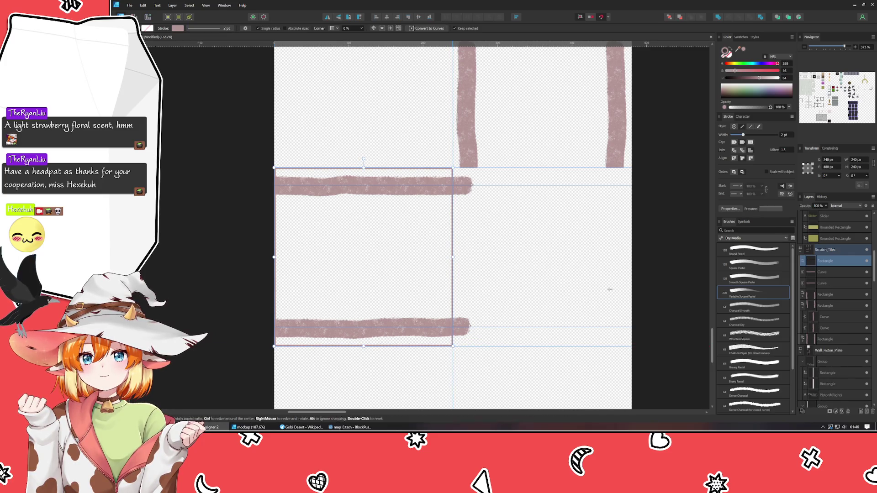
left_click(822, 272)
left_click(826, 282, "shift")
left_click_drag(825, 283, 823, 261)
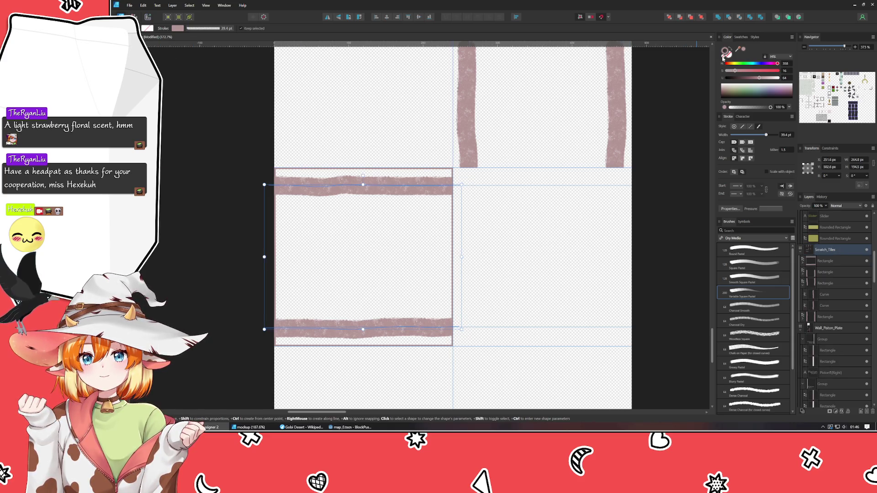
left_click(722, 59)
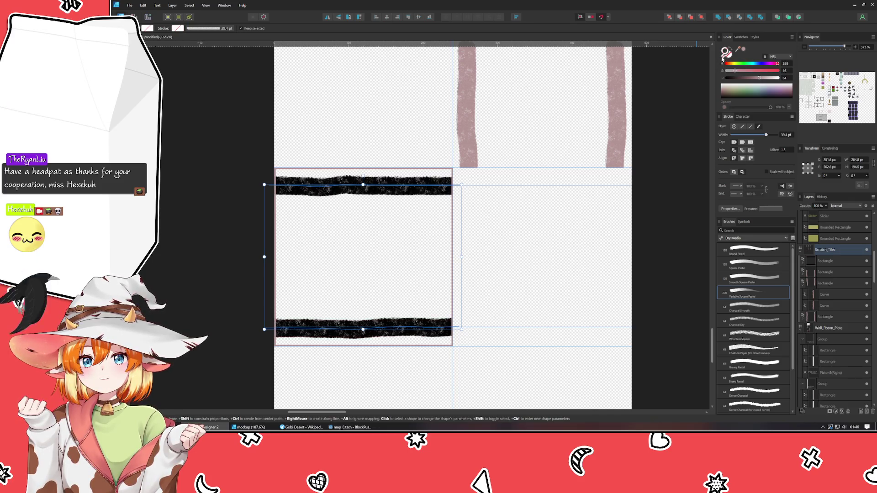
key("ctrl+z")
key("ctrl+z")
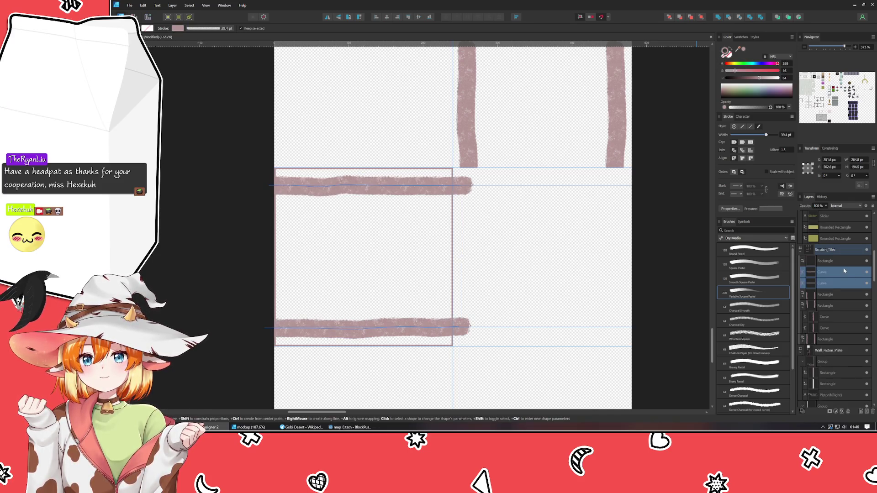
Remove the square's outline and clip both horizontal strokes back inside it.
left_click(825, 260)
left_click(723, 59)
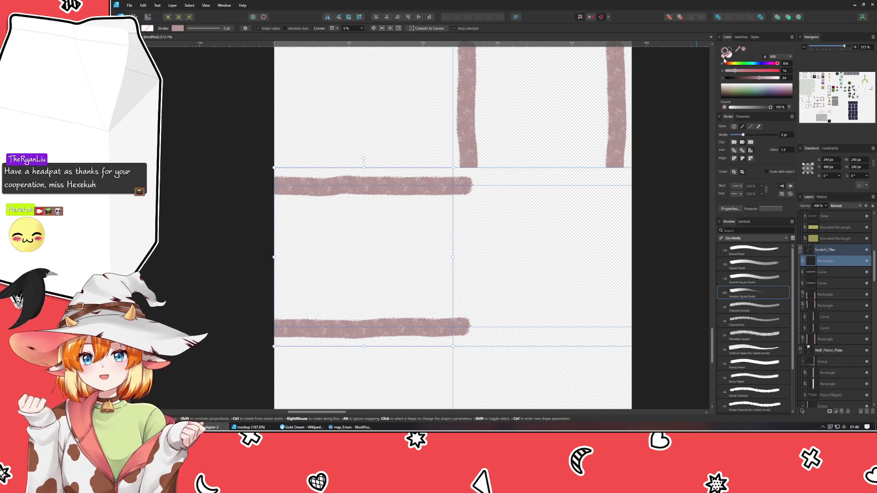
left_click(822, 283)
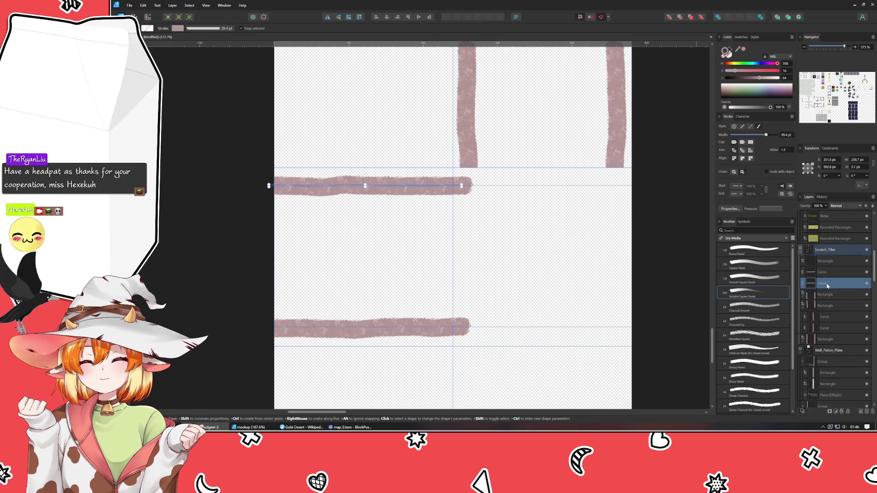
left_click(825, 272, "shift")
left_click_drag(832, 268, 818, 265)
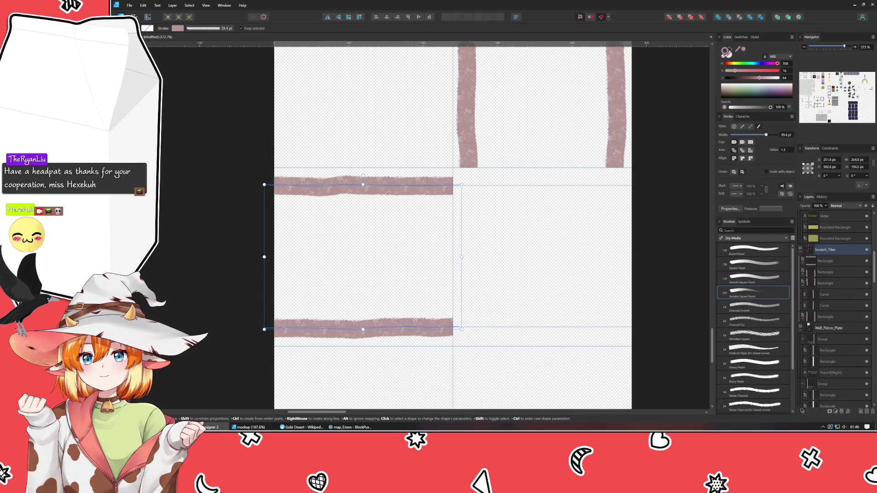
Delete the 503.8 px and 694 px horizontal guides in the Guides Manager.
key("v")
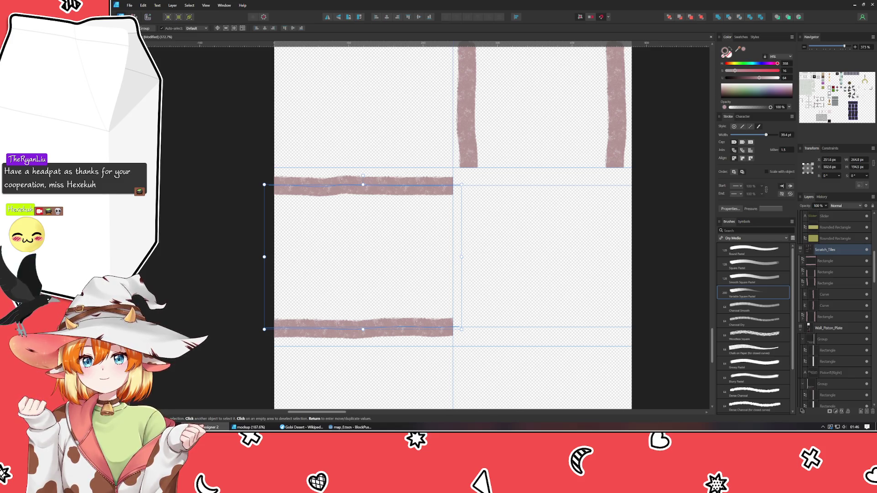
key("b")
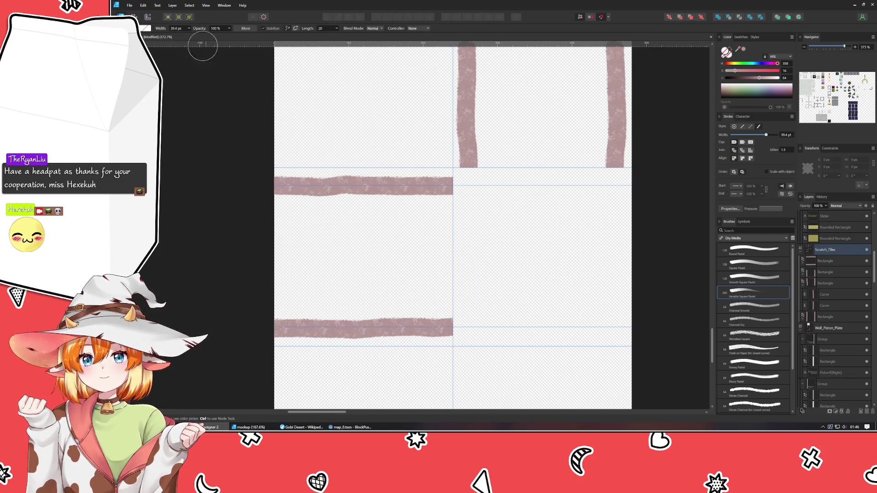
left_click(206, 6)
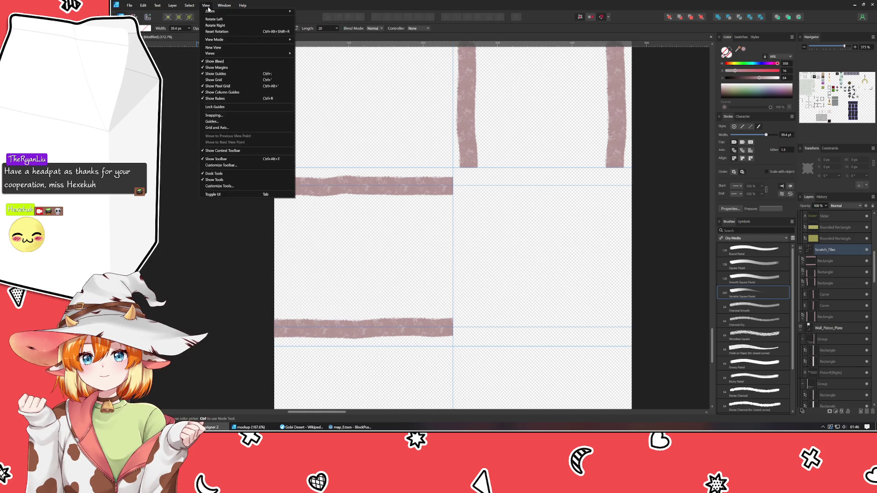
left_click(191, 83)
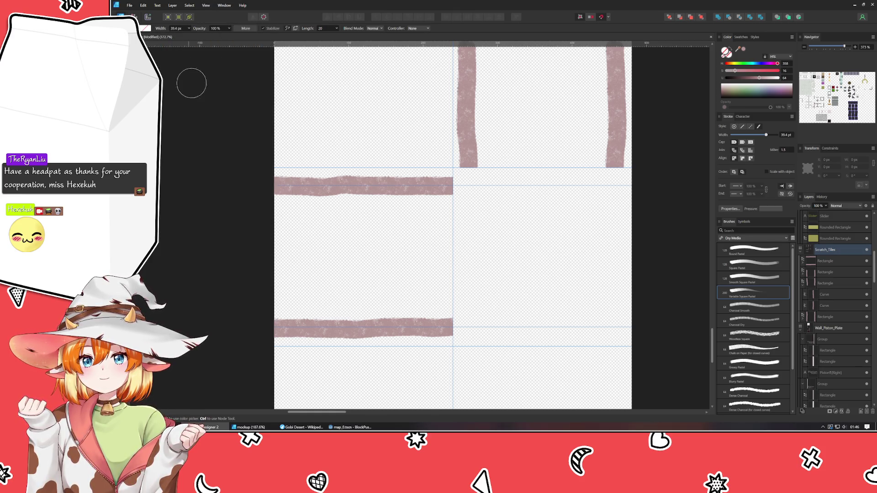
key("v")
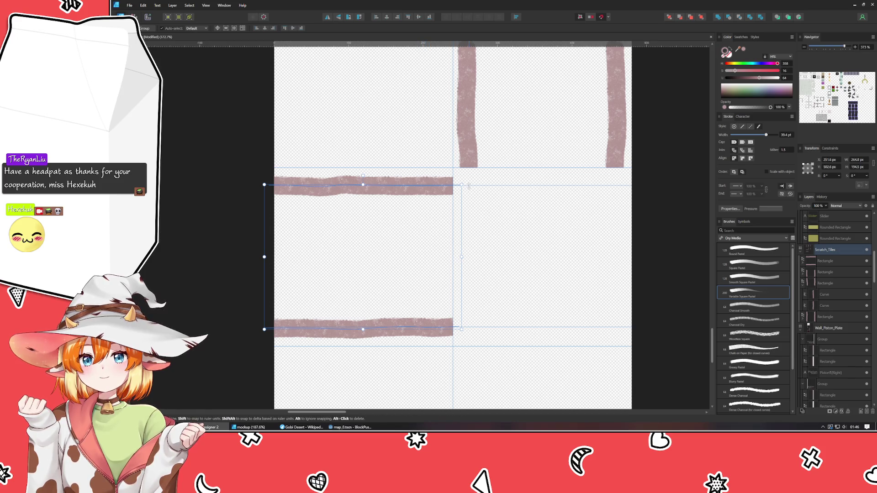
double_click(418, 185)
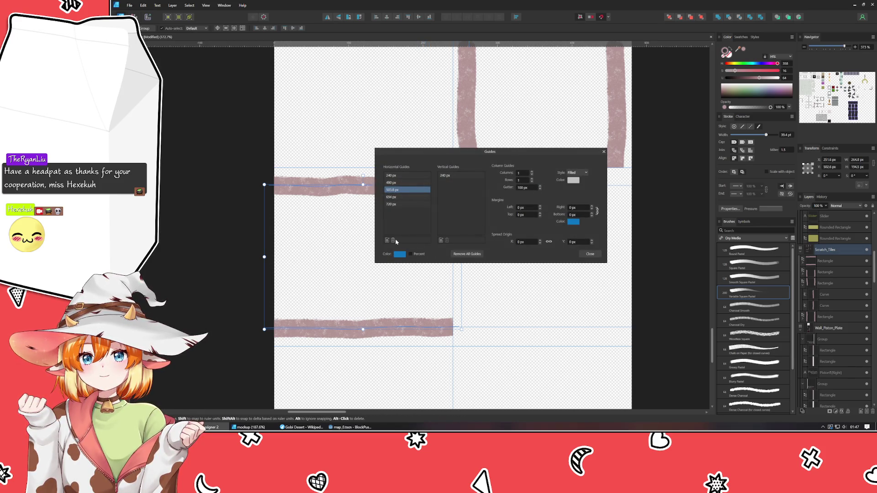
left_click(395, 242)
left_click(395, 241)
left_click(598, 255)
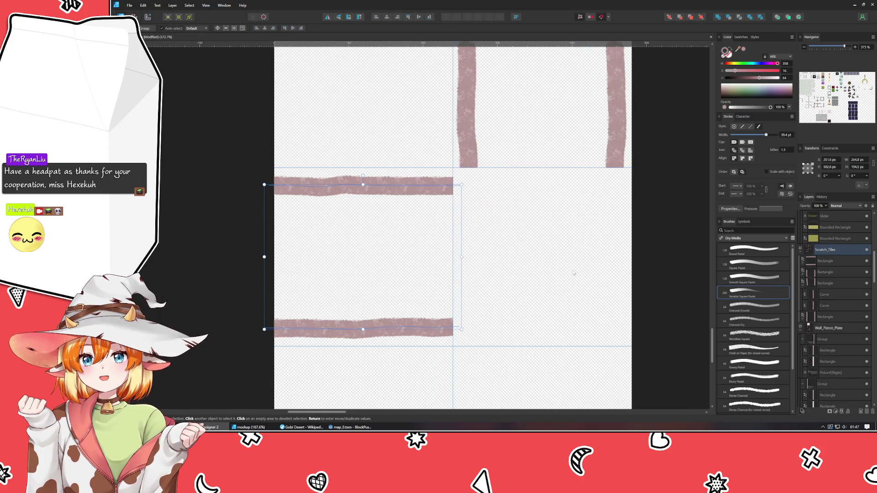
Paint a black stroke extending the upper horizontal band rightward into the right tile.
left_click(428, 228)
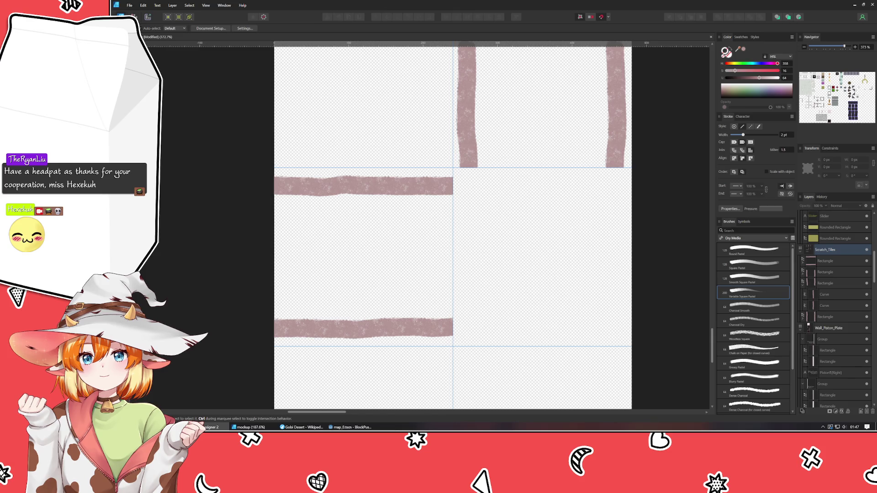
key("b")
mouse_move(460, 185)
left_mouse_down()
mouse_move(450, 185)
mouse_move(596, 186)
left_mouse_up()
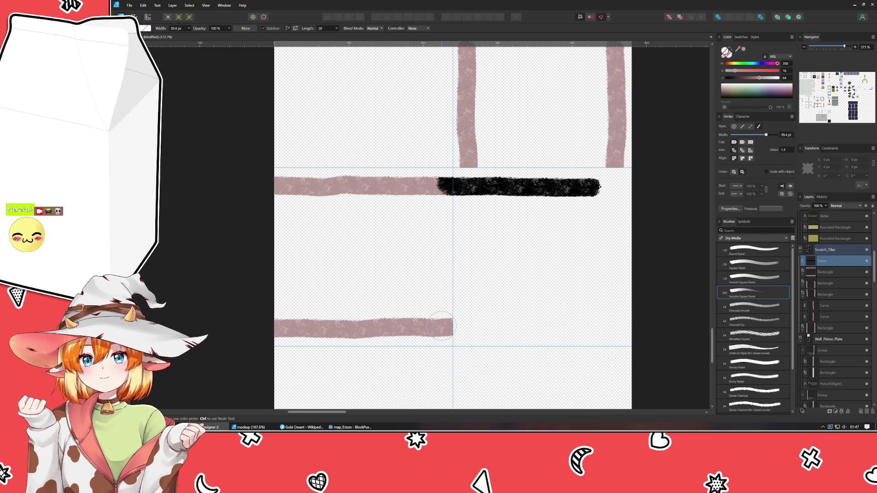
Paint a black stroke continuing the lower horizontal band rightward into the right tile.
left_click(441, 326)
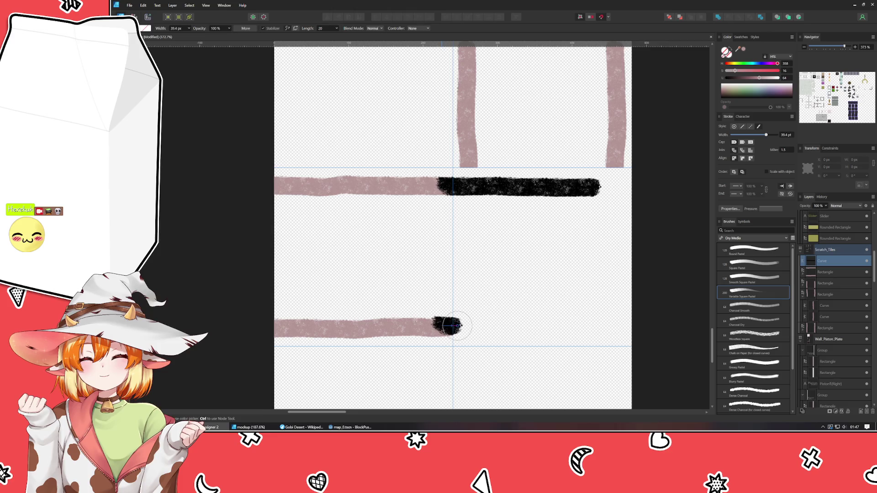
key("ctrl+z")
left_click_drag(440, 329, 598, 327)
key("ctrl+z")
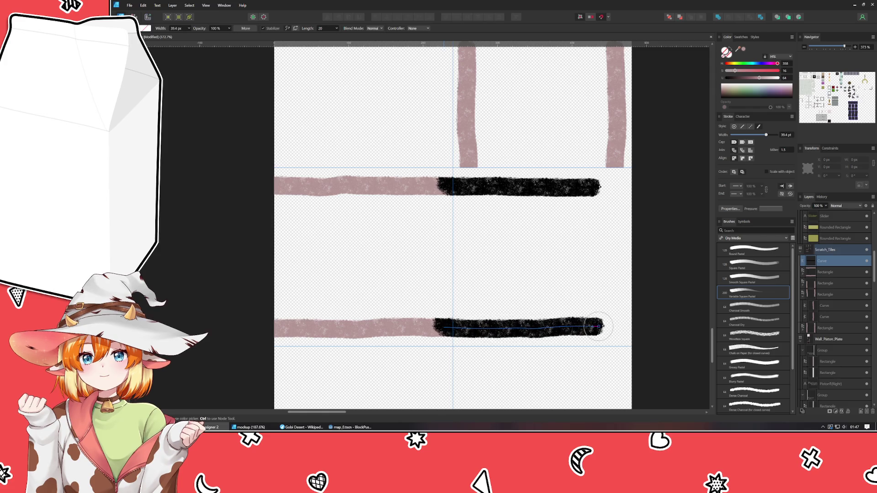
Draw a 240 px square over the right cell, clip both black strokes inside, and colour them pink.
key("v")
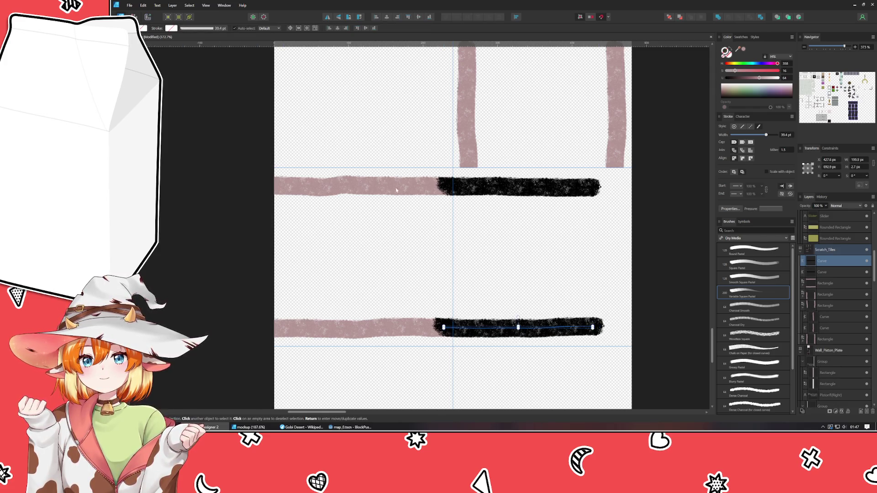
left_click(206, 188)
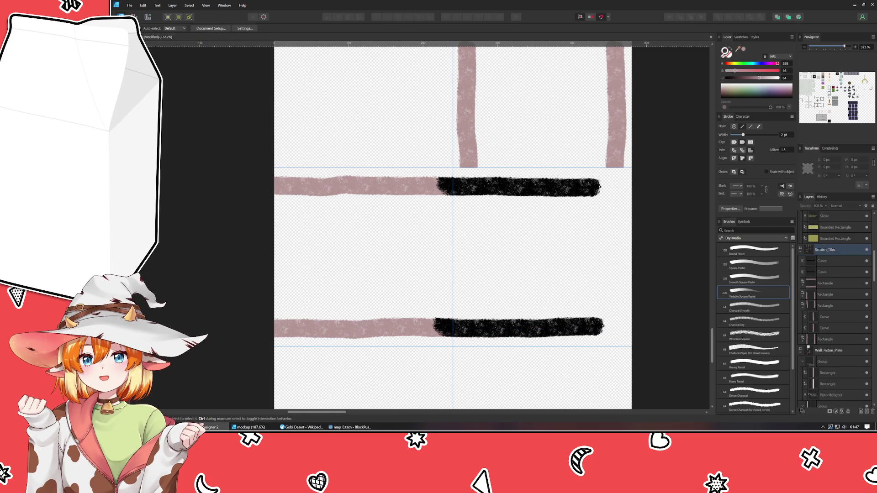
key("m")
mouse_move(452, 168)
left_mouse_down()
mouse_move(454, 274)
mouse_move(513, 210)
mouse_move(630, 297)
mouse_move(631, 346)
left_mouse_up()
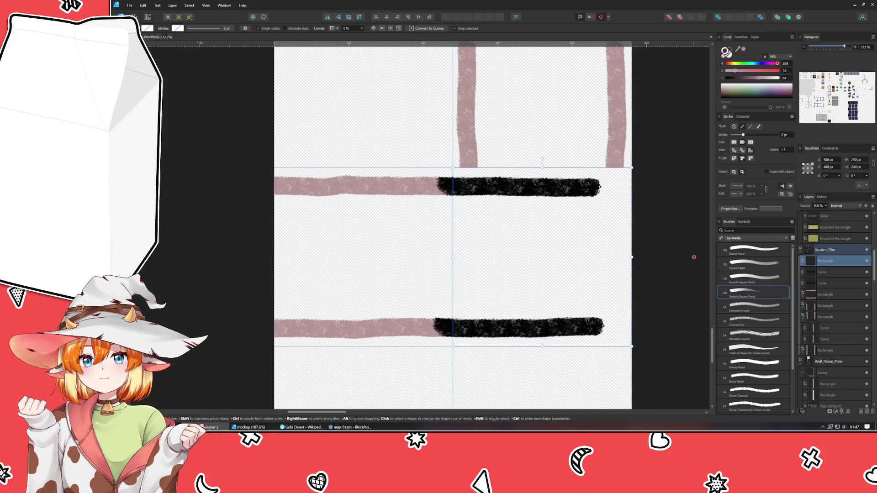
left_click(816, 272)
left_click(822, 283, "shift")
left_click_drag(822, 278, 832, 263)
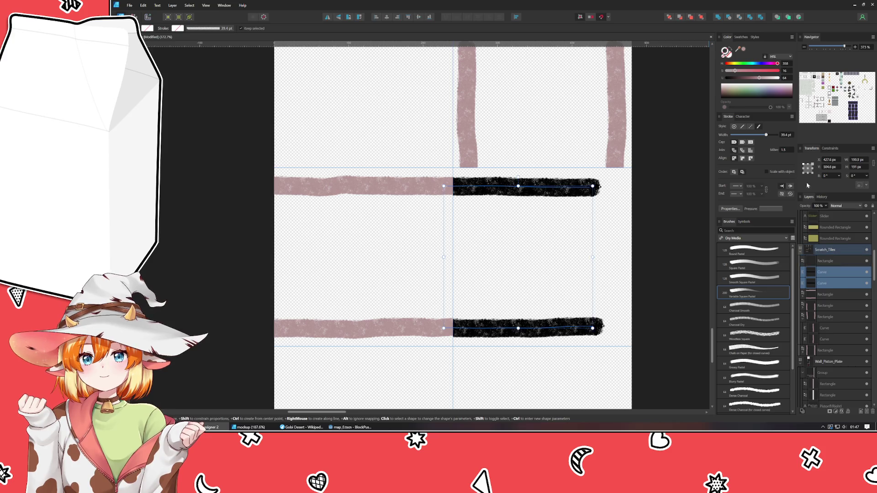
left_click(743, 50)
Nudge the upper scratch band down two steps with the arrow keys.
key("v")
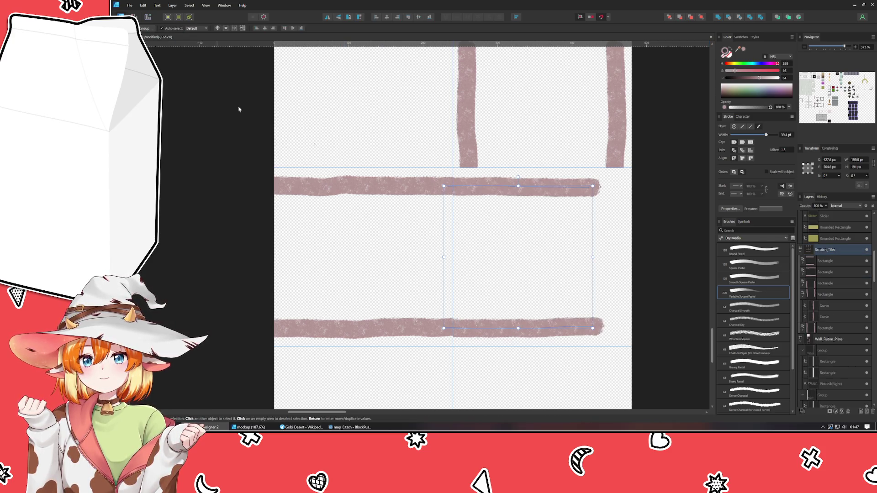
key("ctrl+z")
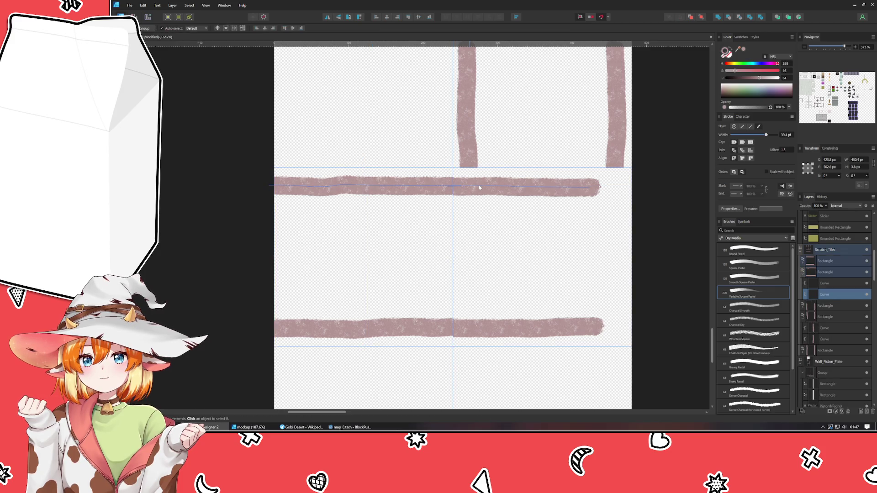
key("Down")
key("Down")
key("Down")
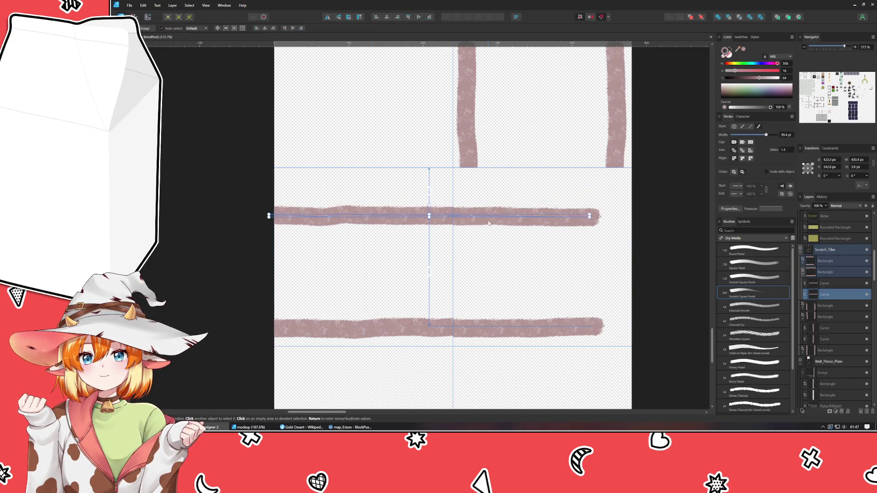
key("Down")
key("Down")
key("Down")
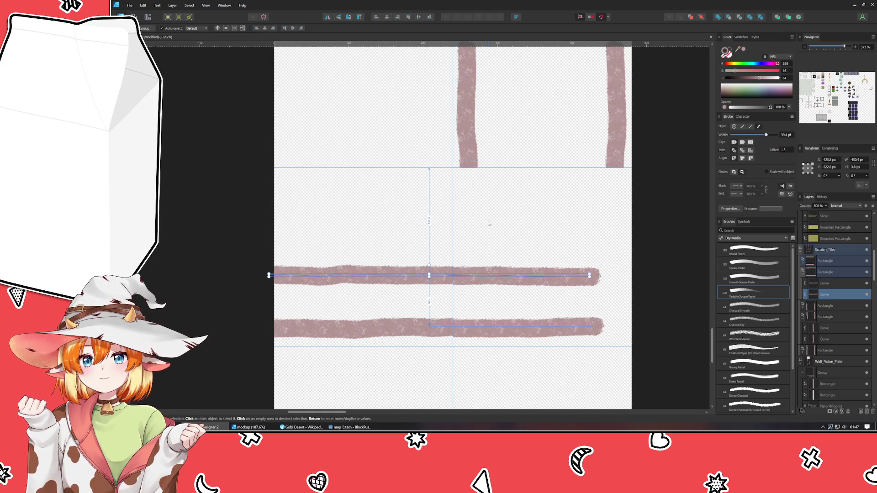
left_click(235, 196)
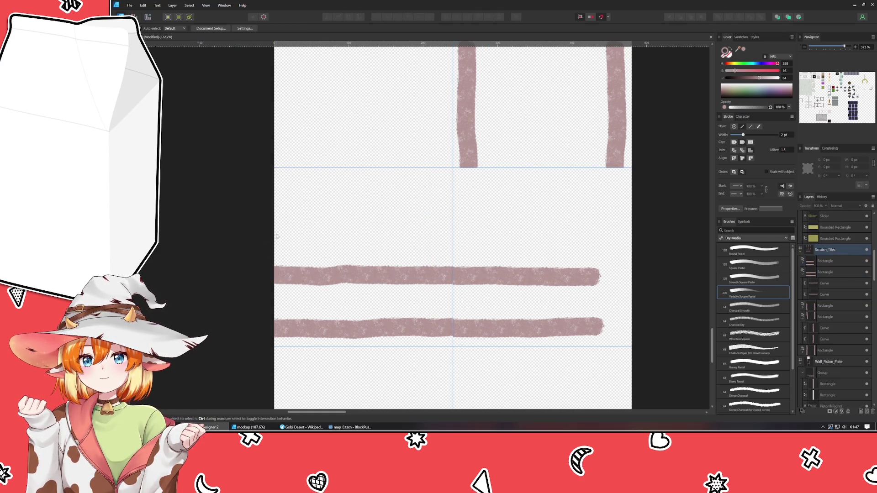
Zoom in on Scratch_Tiles, select the short vertical scratch stroke and switch to the Node Tool.
scroll(274, 231, "down", 5)
scroll(314, 303, "up", 2)
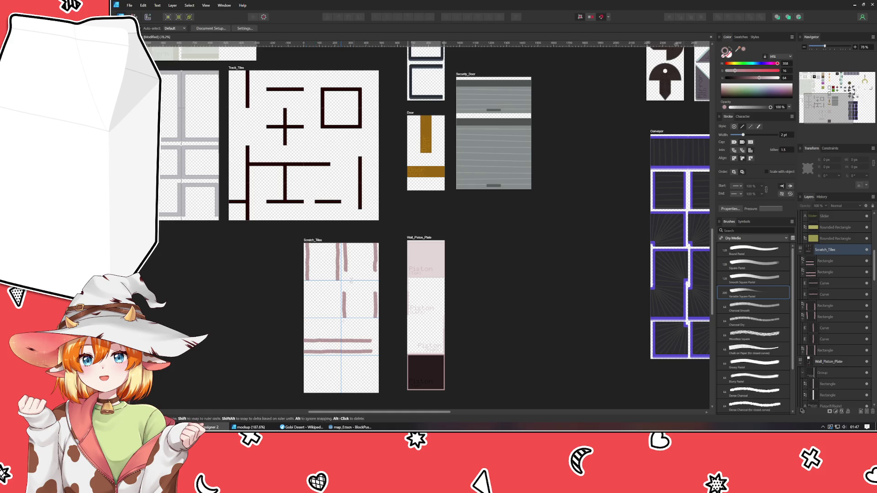
scroll(402, 211, "up", 3)
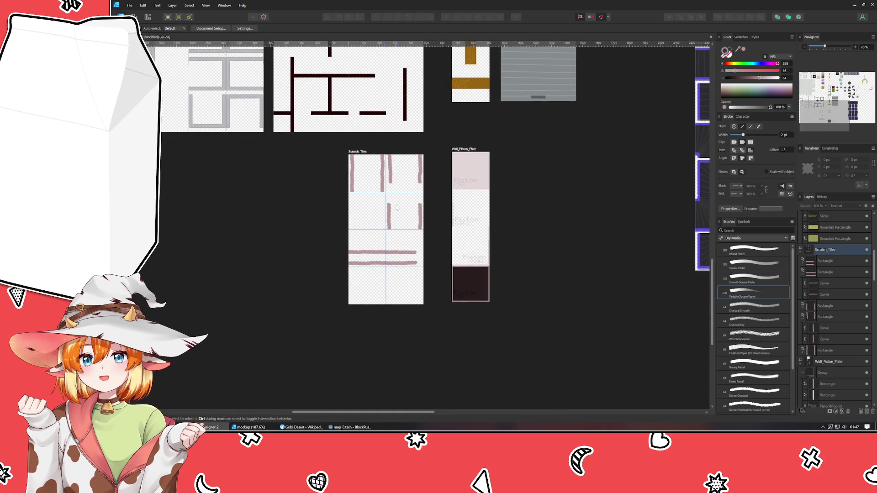
scroll(402, 210, "up", 3)
left_click(376, 233)
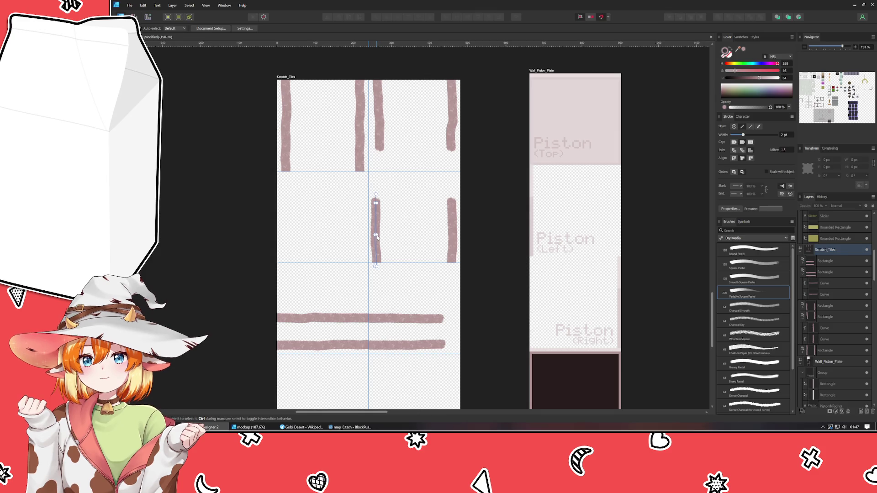
key("a")
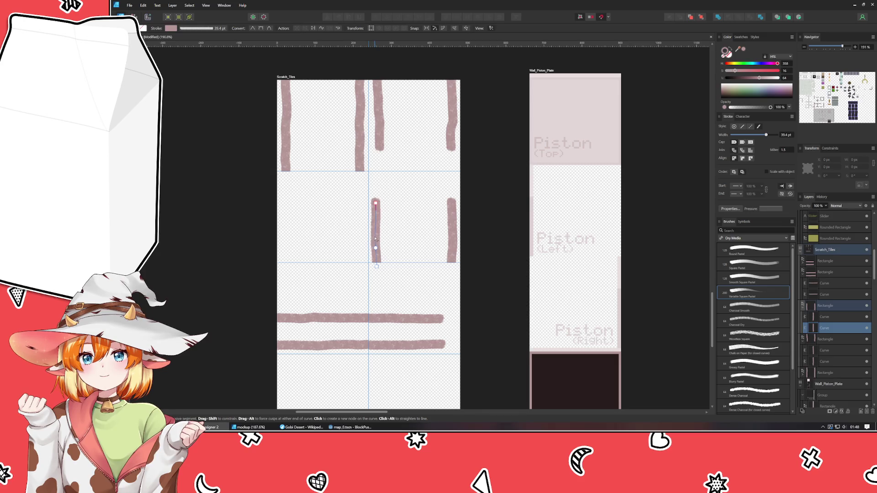
Select the upper scratch band's curve and thin its stroke to 29.8 pt.
key("v")
left_click(320, 319)
scroll(253, 136, "down", 2)
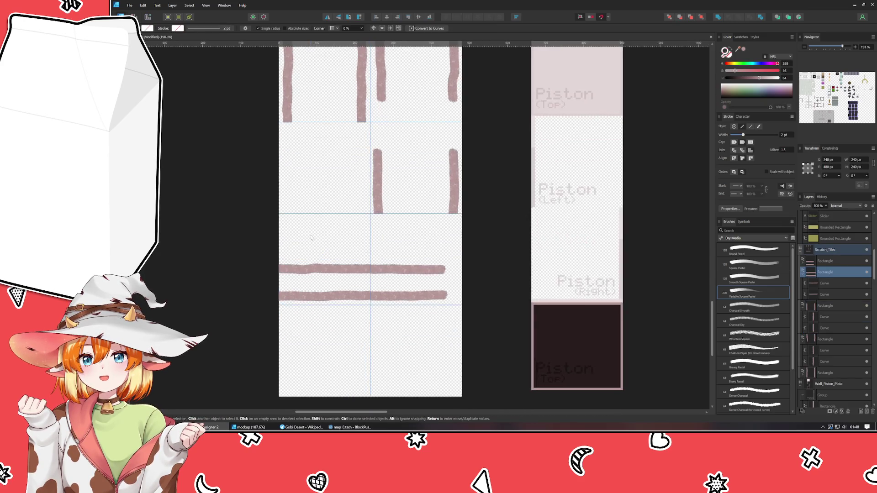
left_click(253, 135)
scroll(241, 254, "up", 1)
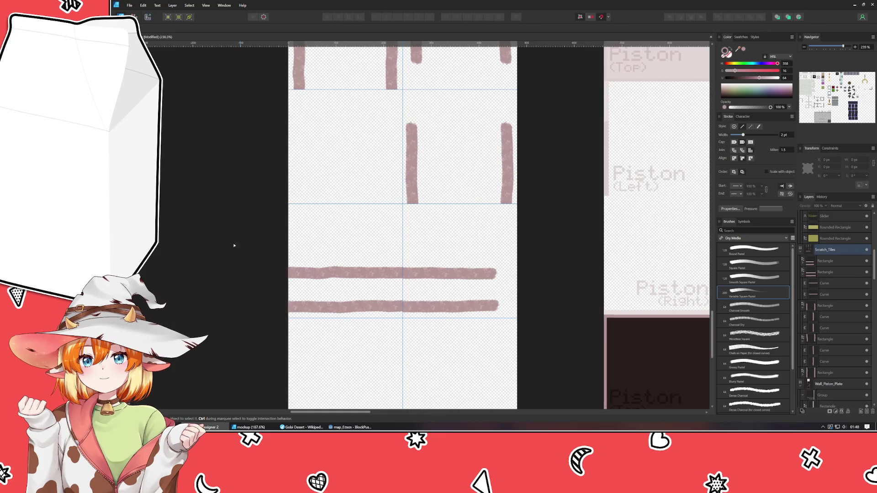
left_click(303, 250)
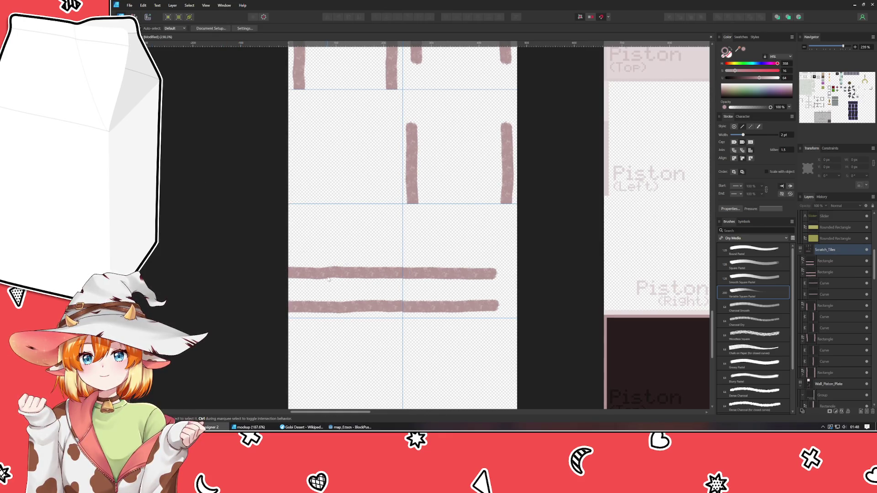
left_click_drag(328, 280, 446, 277)
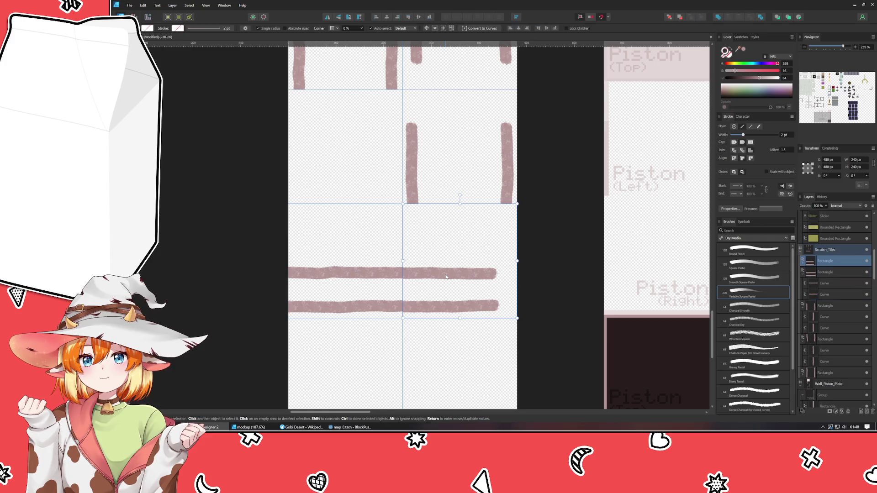
left_click(429, 274)
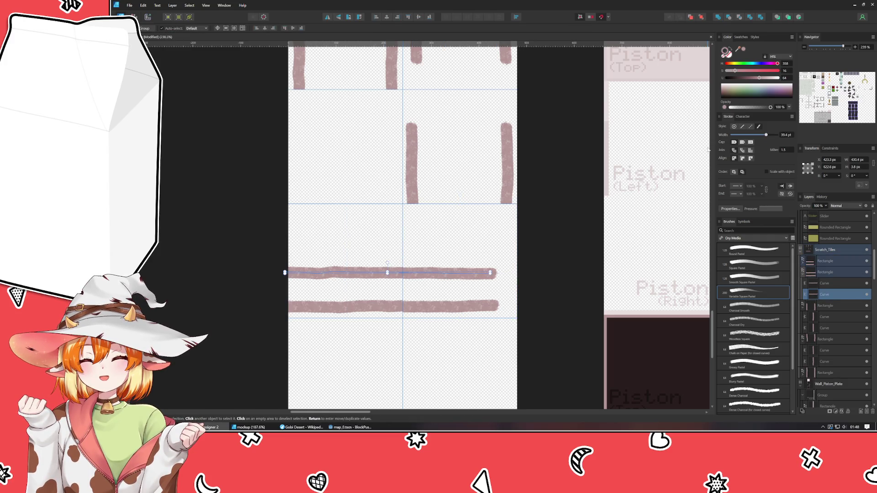
left_click_drag(766, 135, 762, 136)
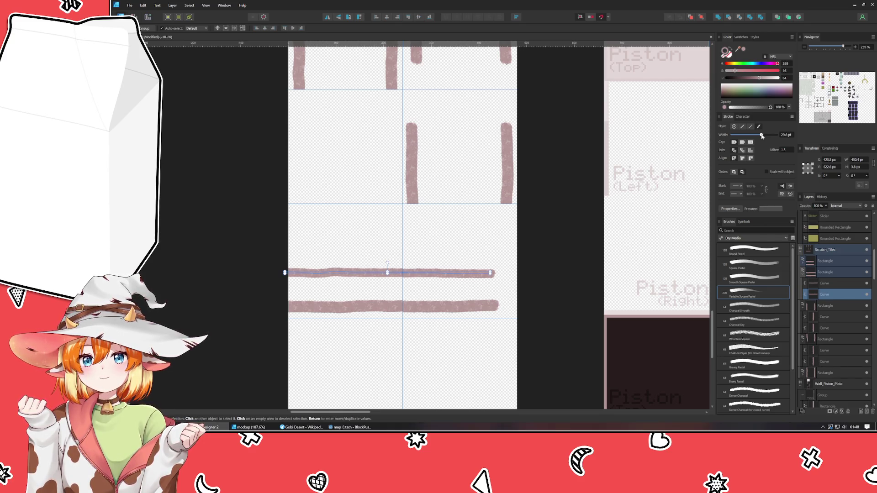
left_click(520, 339)
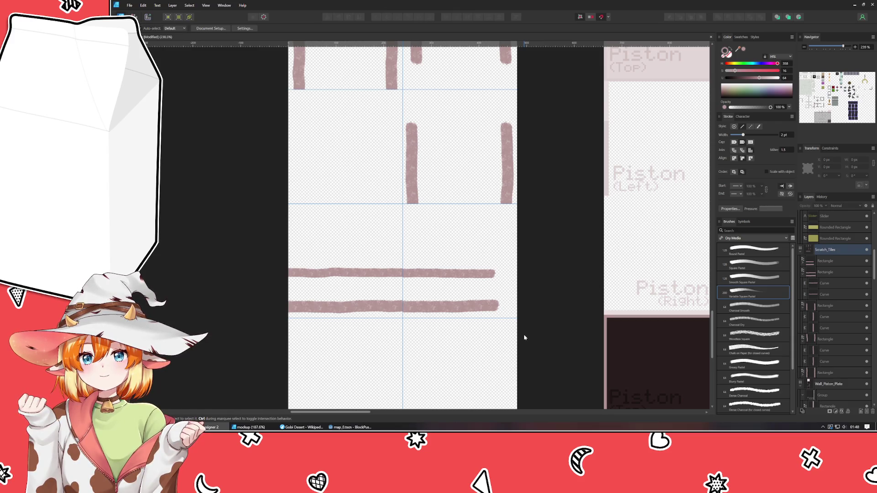
Nudge the lower band up and the upper stroke slightly left and down so they align.
scroll(460, 341, "up", 3)
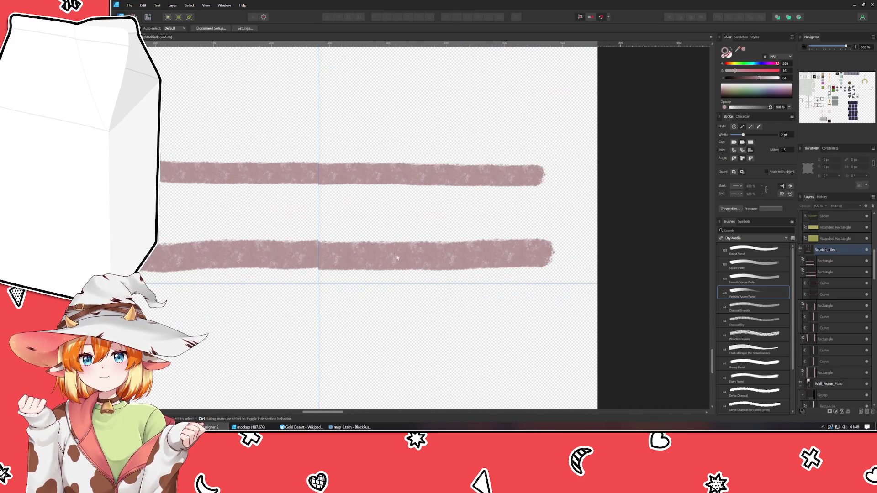
left_click(365, 265)
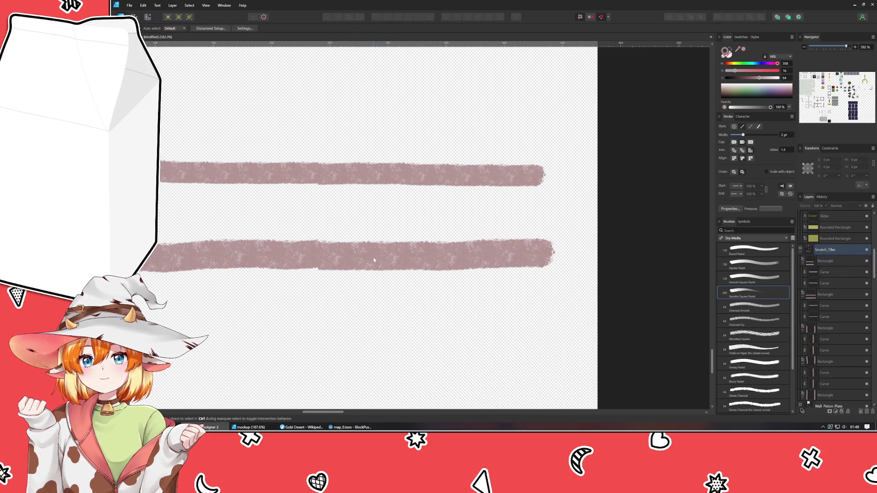
left_click_drag(392, 256, 373, 254)
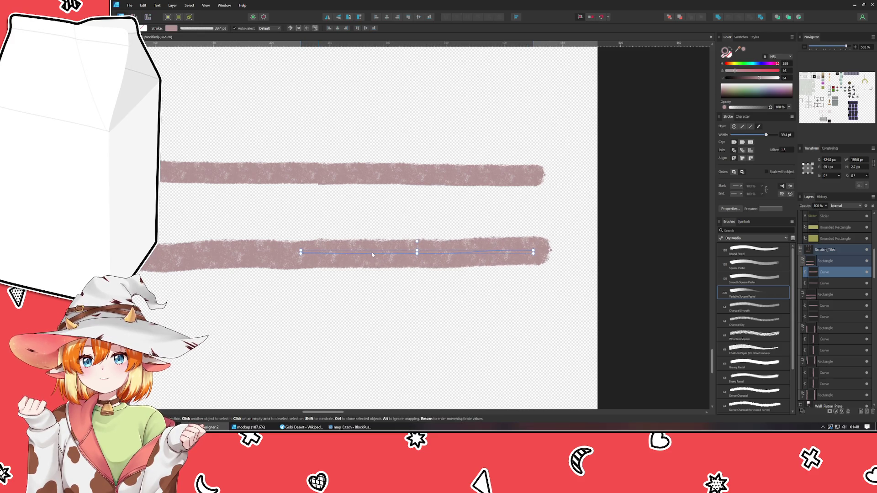
left_click(360, 174)
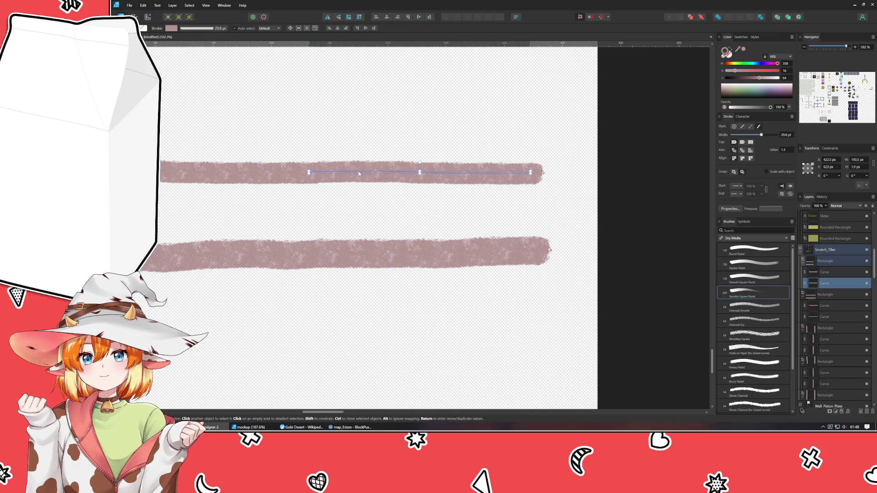
left_click_drag(359, 174, 357, 175)
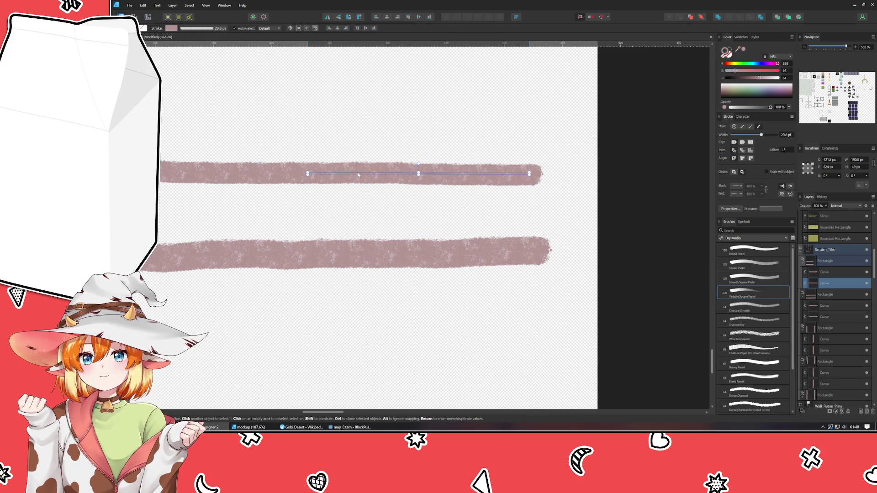
left_click(358, 201)
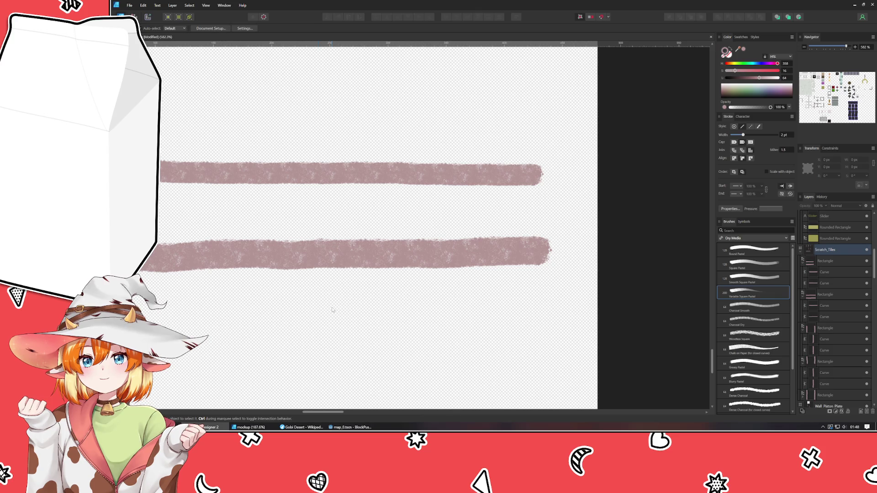
scroll(332, 310, "down", 3)
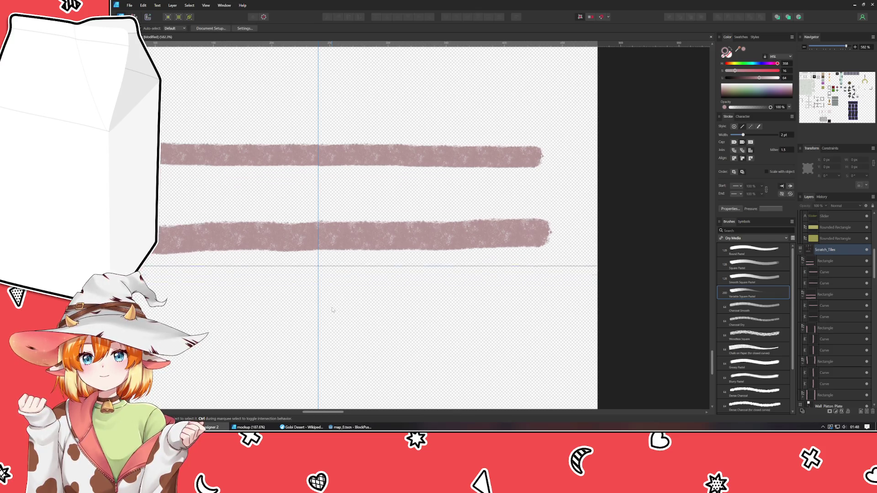
Move the right tile with its strokes down to the bottom-right cell.
scroll(374, 298, "down", 2)
key("super")
key("Escape")
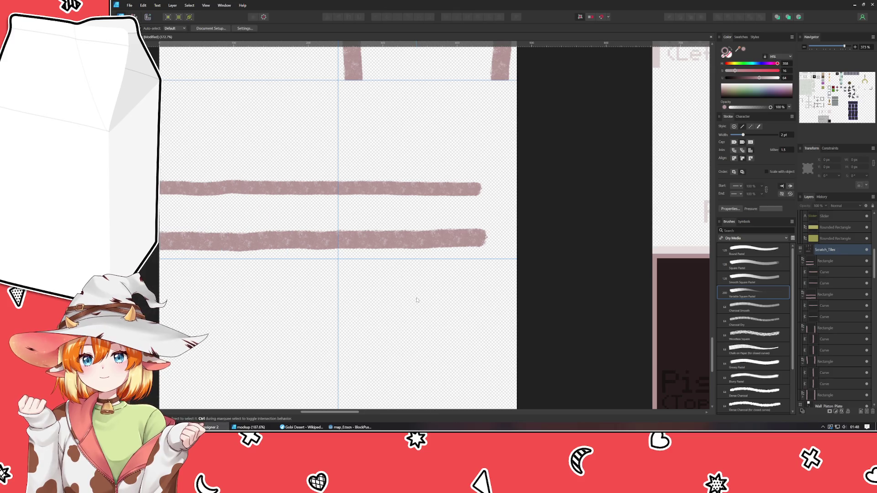
scroll(416, 299, "down", 1)
scroll(436, 386, "up", 3)
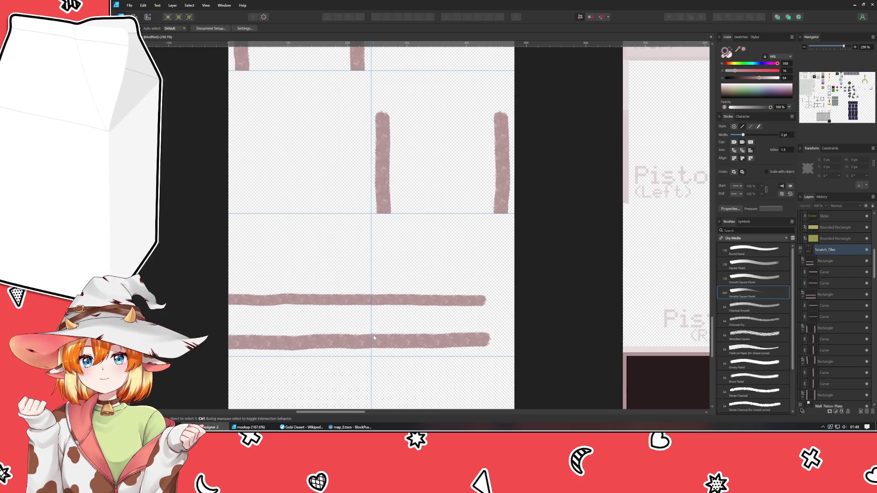
left_click_drag(374, 337, 411, 298)
left_click_drag(359, 204, 350, 160)
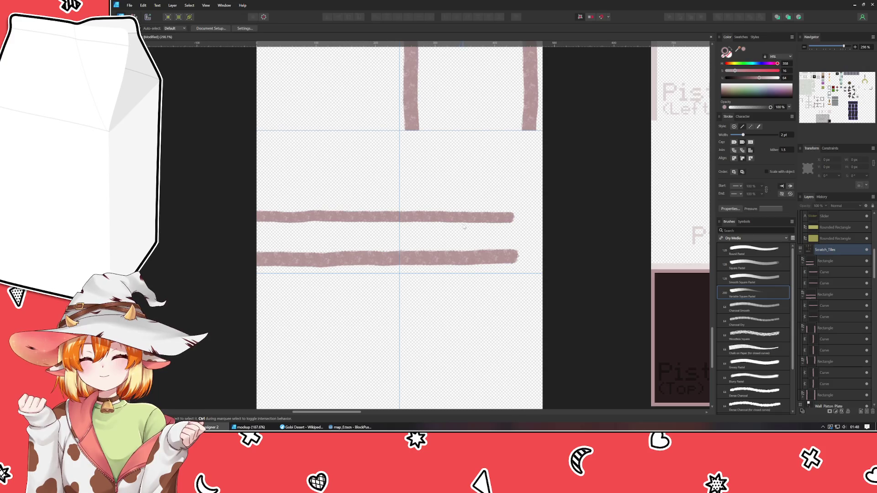
left_click(421, 190)
mouse_move(421, 191)
left_mouse_down()
mouse_move(456, 328)
mouse_move(421, 333)
left_mouse_up()
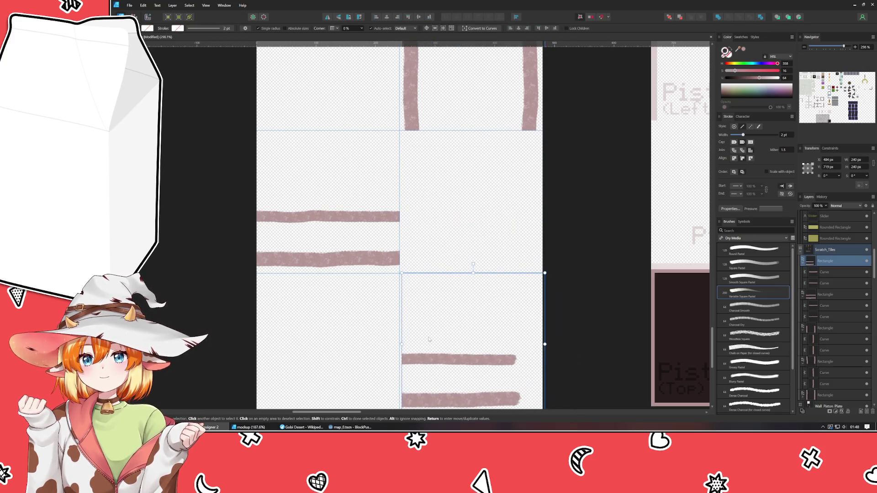
Move the two-stroke tile into the middle-right cell, snapped at X 480, Y 480.
left_click(351, 237)
left_click_drag(327, 267, 471, 267)
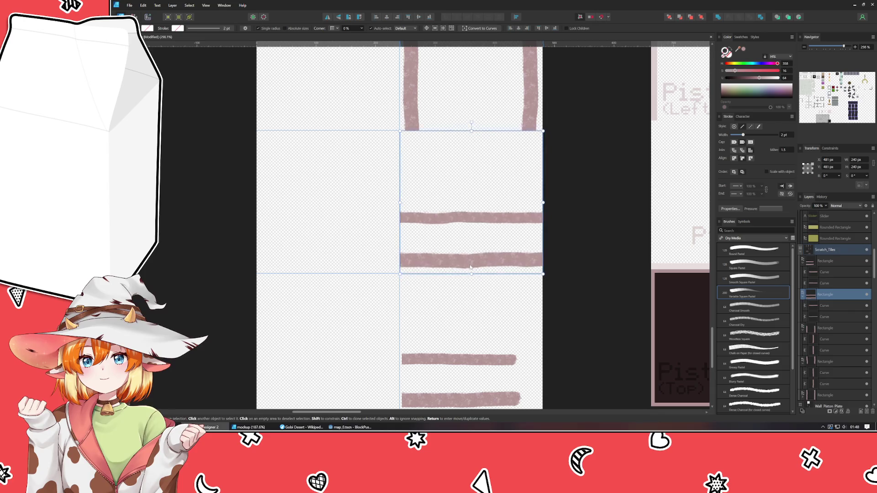
left_click_drag(474, 207, 476, 206)
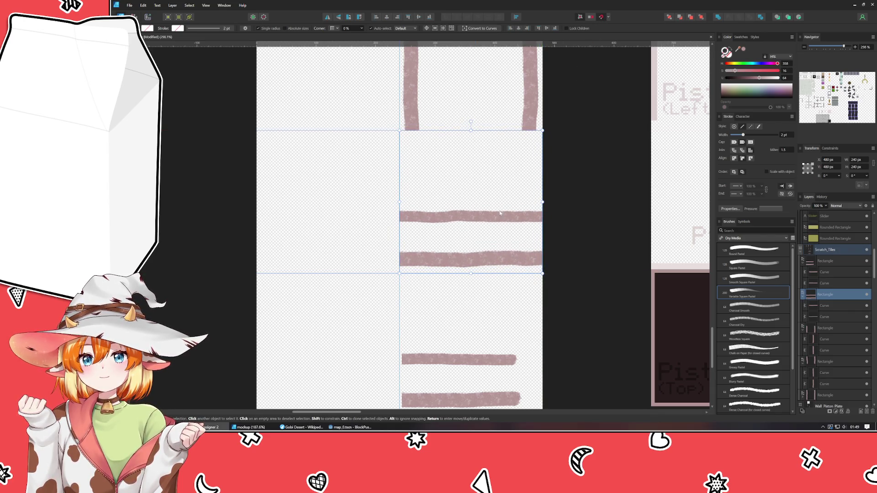
scroll(482, 223, "up", 3)
left_click(281, 202)
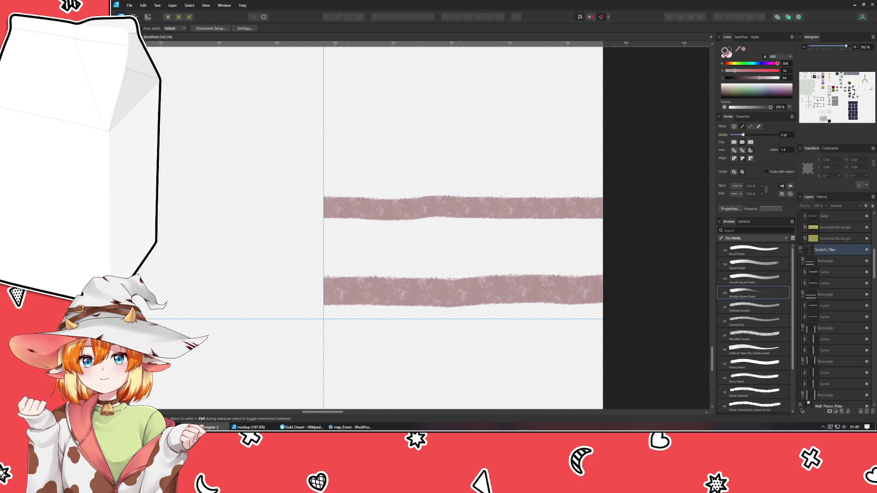
Paint a leftward extension of the top scratch band with the Paint Brush.
key("b")
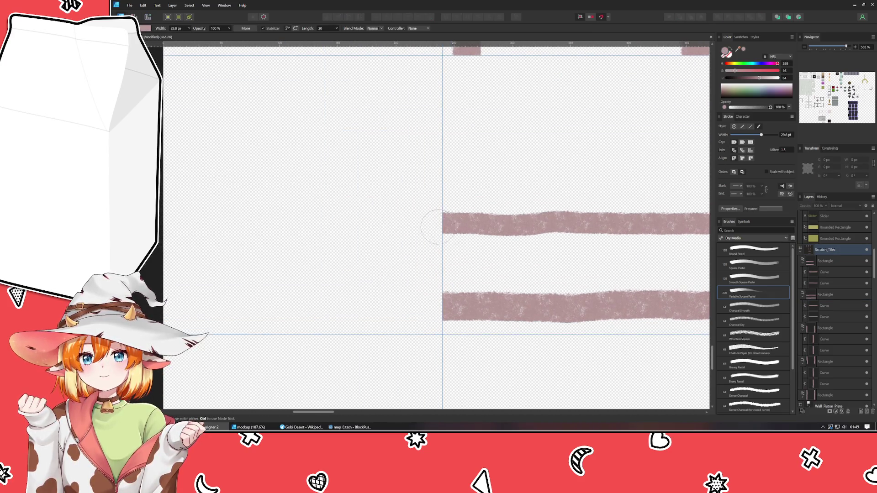
left_click_drag(443, 223, 206, 224)
key("ctrl+z")
left_click(441, 223)
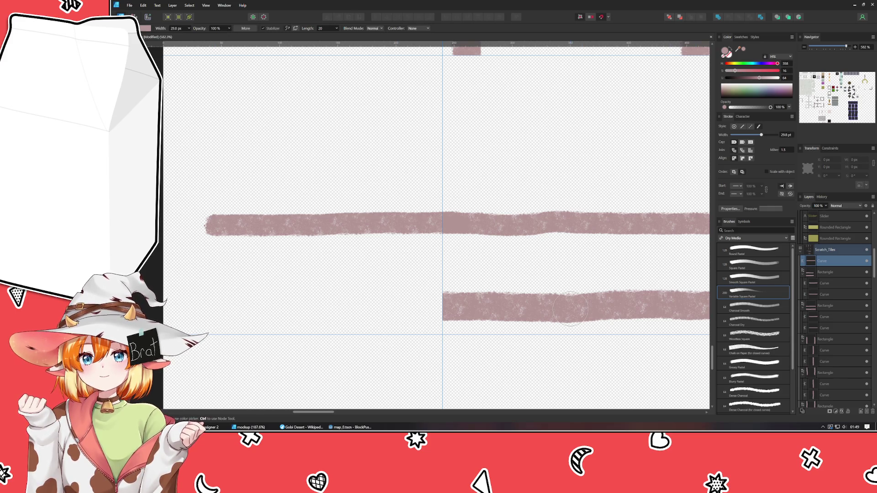
Check the lower stroke's width and set the brush width to 39.4 pt.
scroll(548, 228, "down", 3)
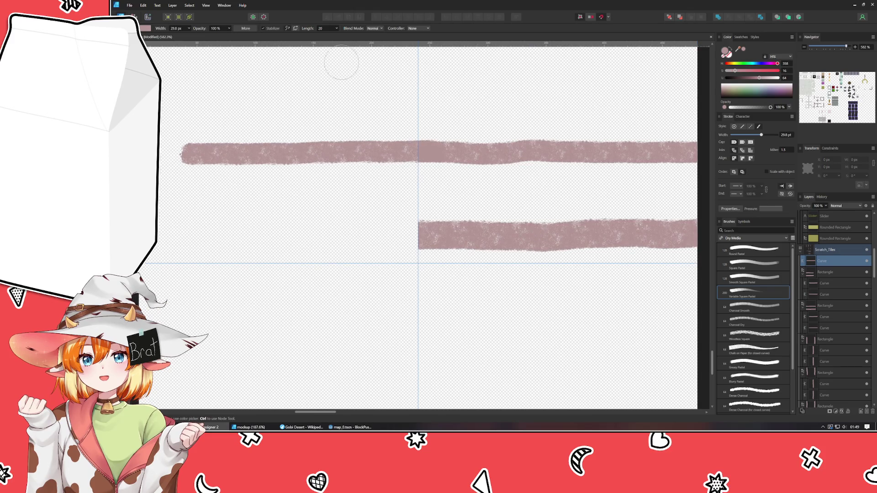
key("v")
left_click(554, 232)
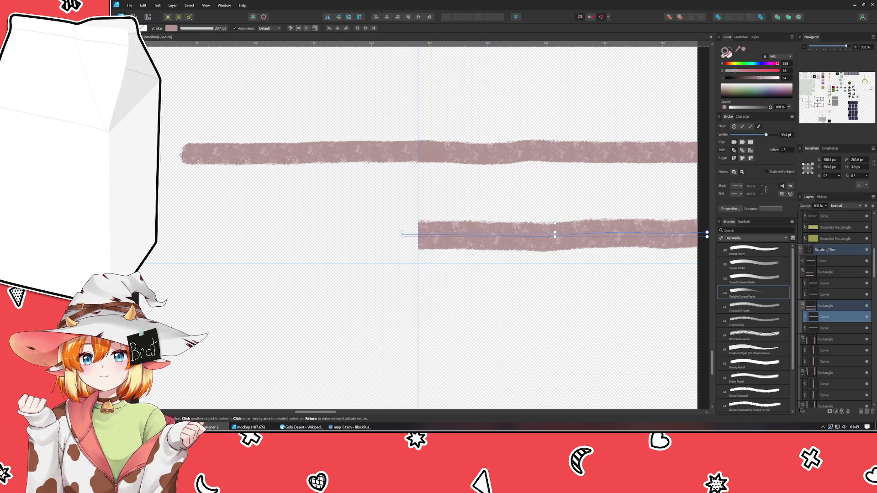
key("ctrl+d")
key("b")
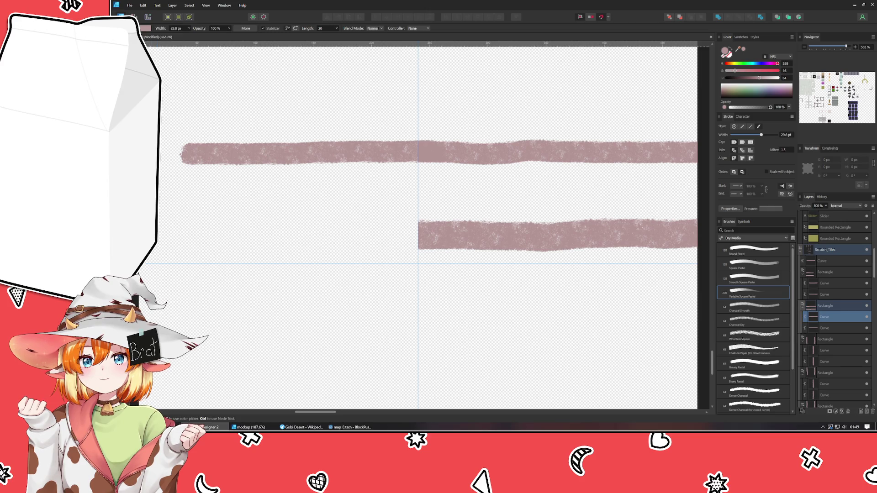
key("v")
left_click(554, 234)
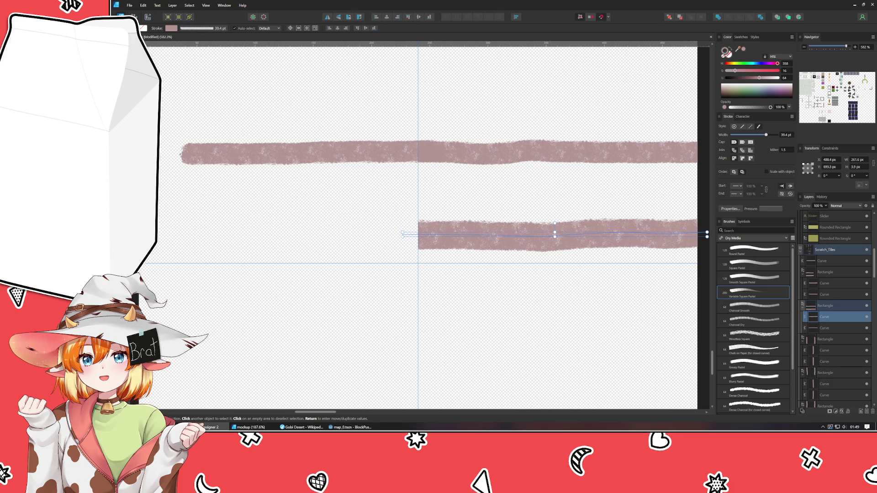
key("ctrl+d")
key("b")
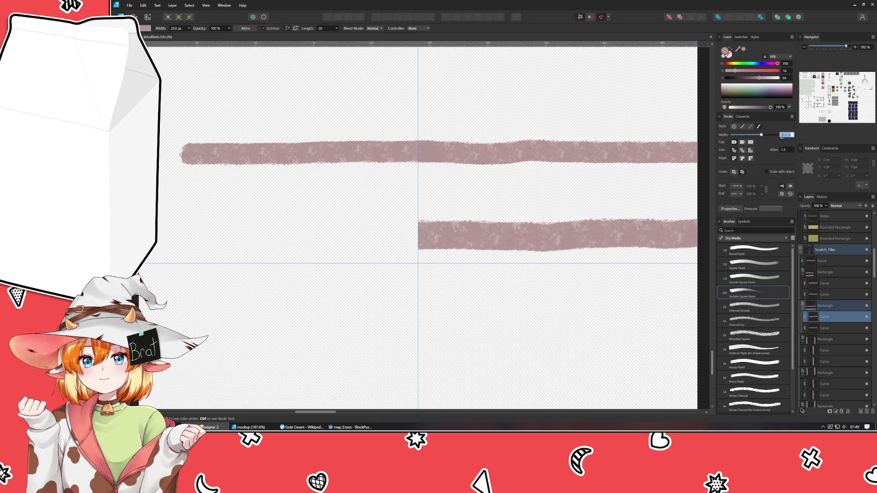
type("39.4")
key("Return")
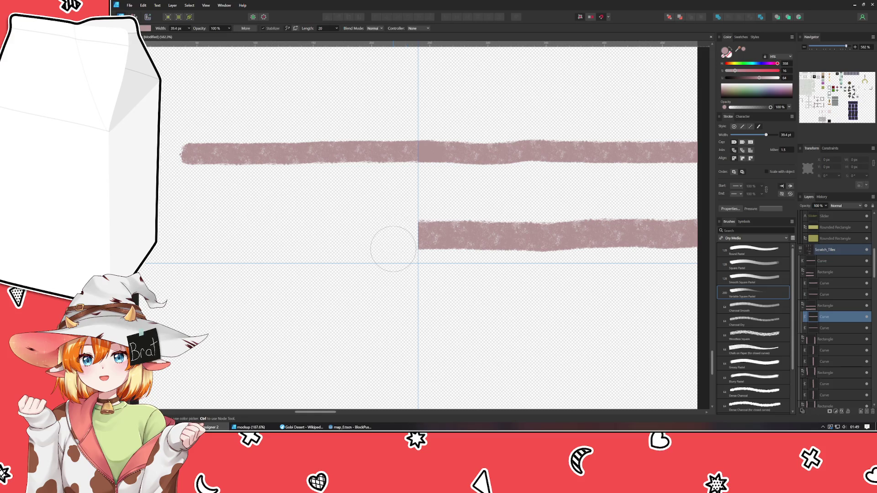
Try painting leftward extensions of the lower band, undoing each unsuccessful stroke.
left_click_drag(447, 236, 346, 238)
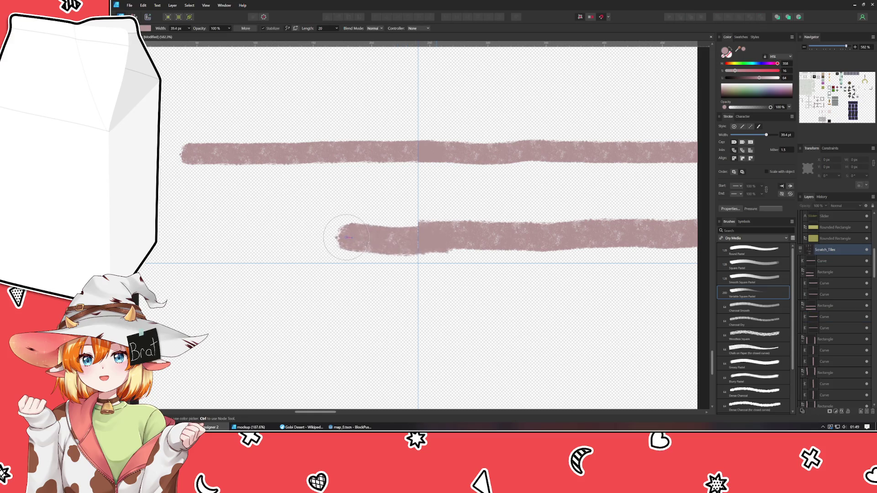
key("ctrl+z")
key("a")
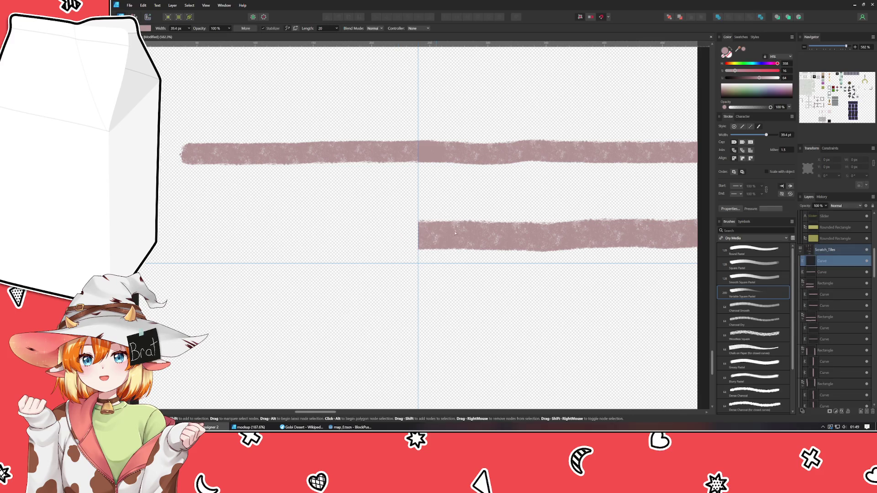
left_click_drag(455, 234, 334, 235)
key("ctrl+z")
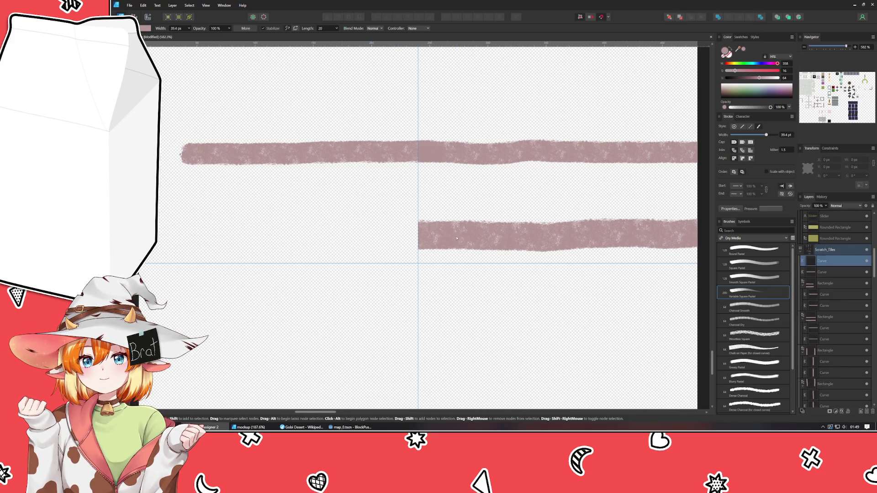
left_click_drag(437, 235, 190, 236)
key("ctrl+z")
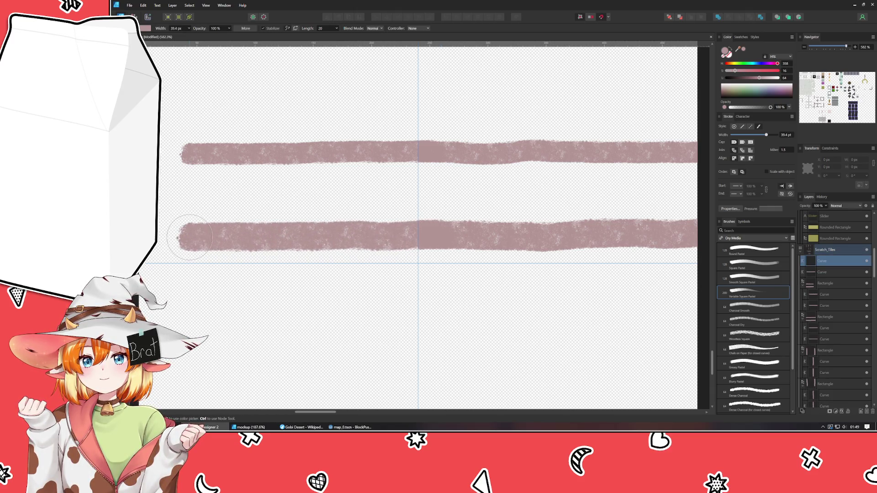
key("v")
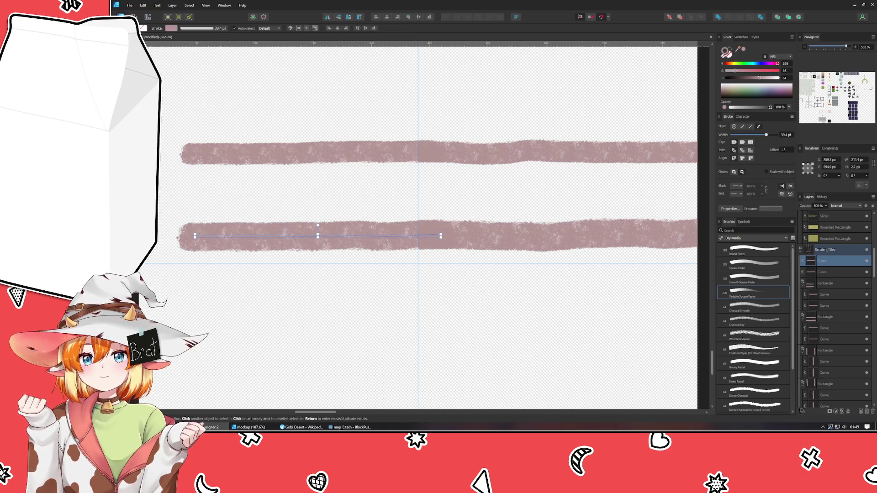
Draw a 240 px tile rectangle over the middle-left cell.
left_click(395, 294)
scroll(395, 294, "down", 4)
scroll(333, 279, "up", 2)
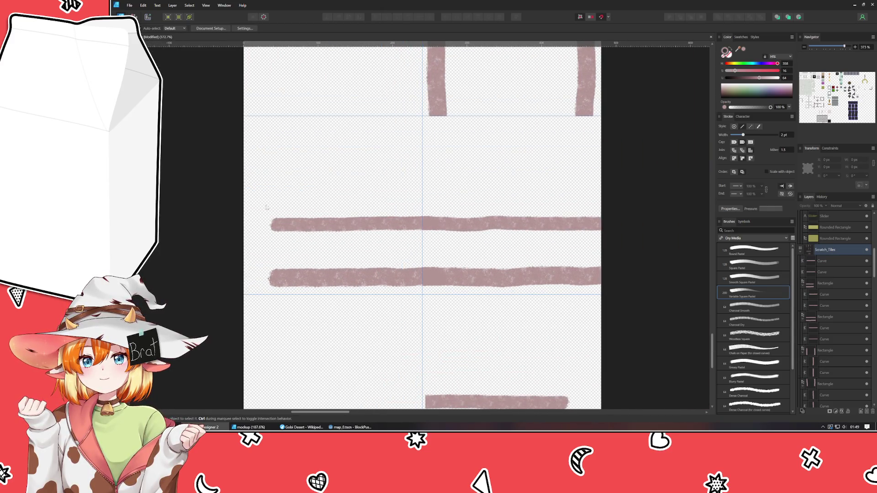
key("m")
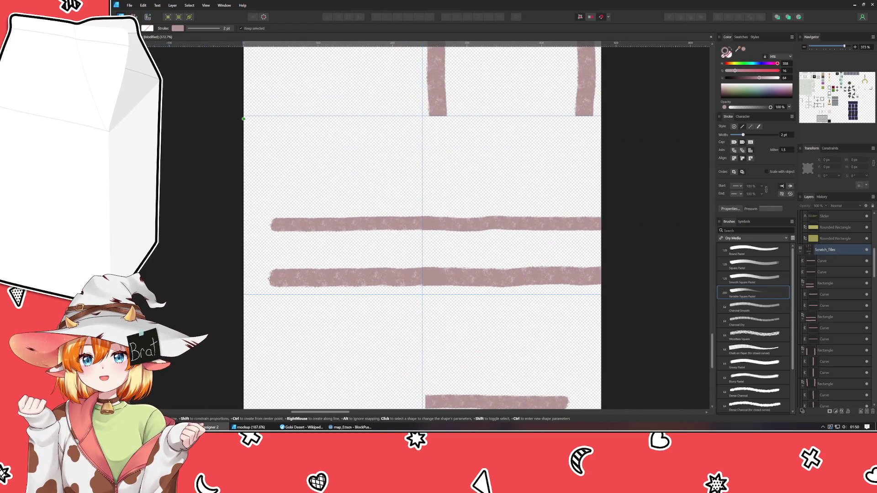
mouse_move(244, 117)
left_mouse_down()
mouse_move(401, 295)
mouse_move(422, 295)
left_mouse_up()
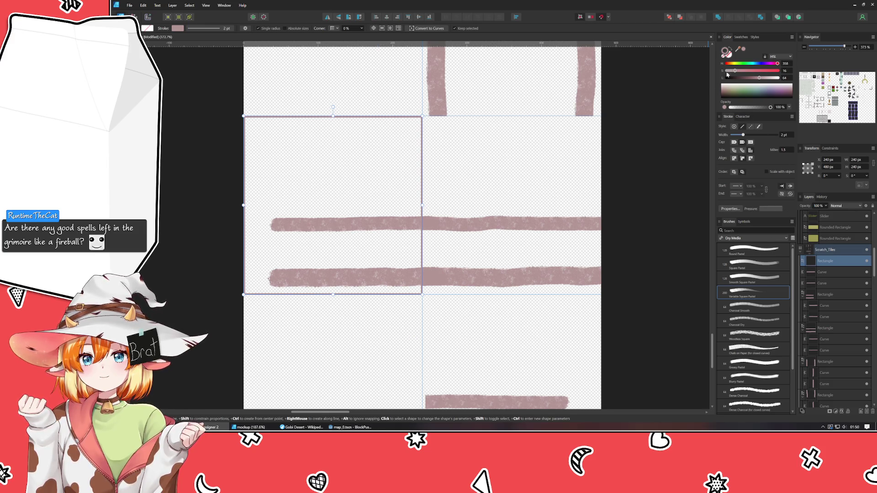
Move both left-hand strokes left so they join up with the right-hand strokes.
left_click(824, 273)
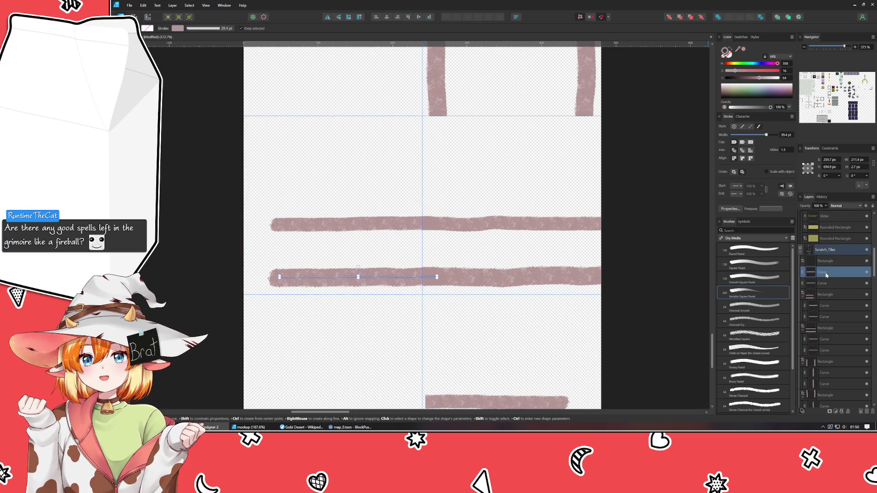
left_click(828, 264)
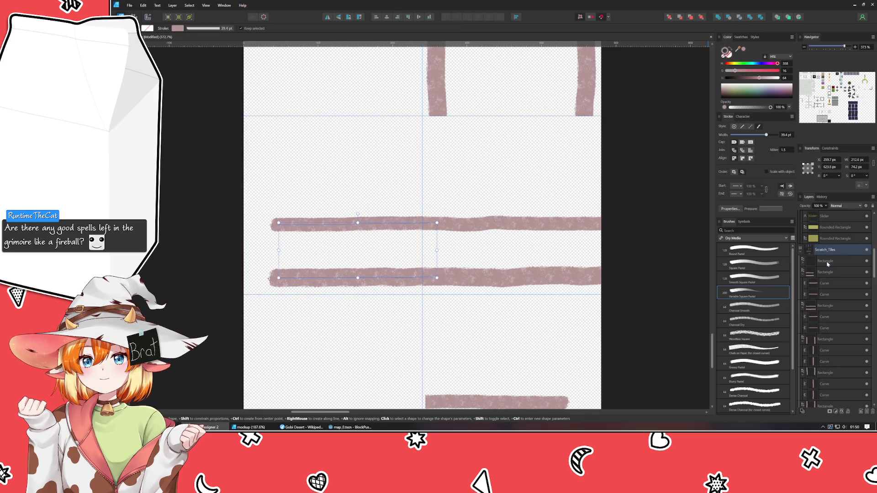
key("v")
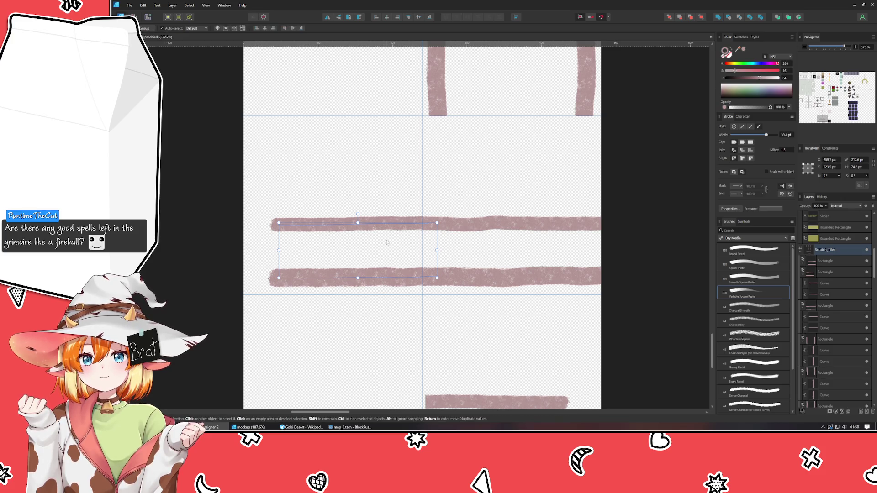
mouse_move(388, 243)
left_mouse_down()
mouse_move(357, 243)
mouse_move(379, 243)
left_mouse_up()
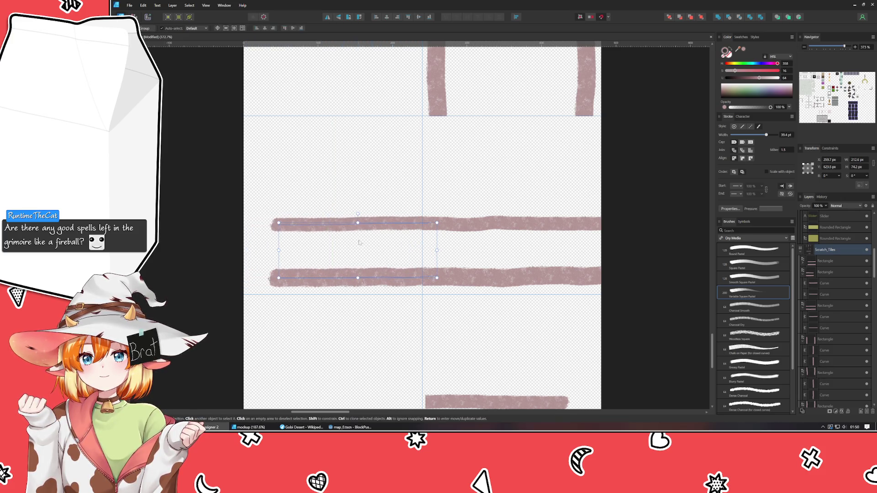
left_click(347, 338)
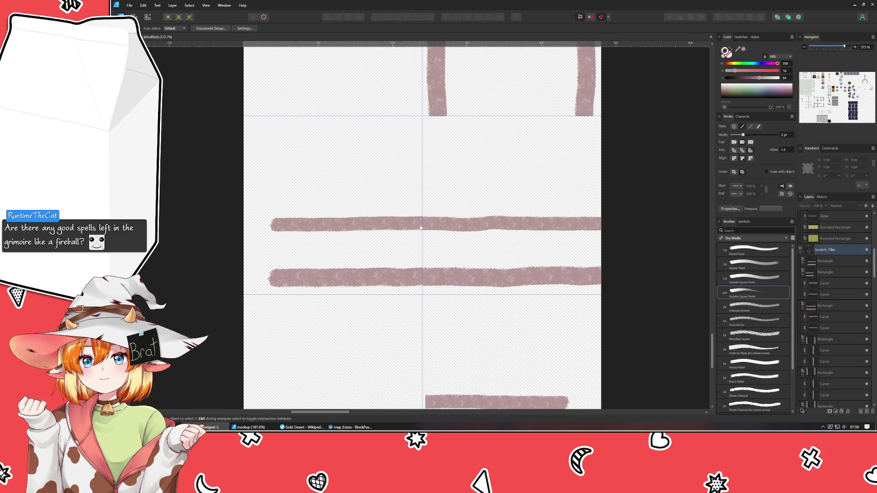
scroll(418, 216, "up", 4)
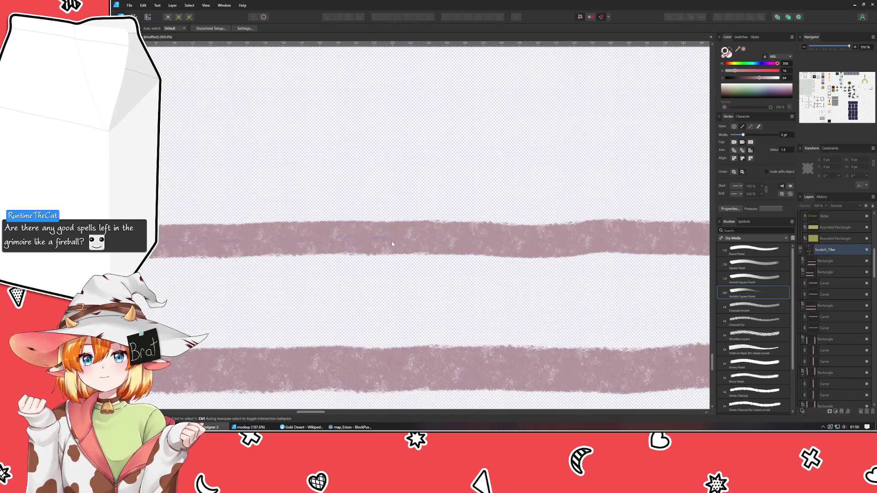
Nudge the upper stroke curve slightly left and down and the lower curve slightly down.
left_click(389, 239)
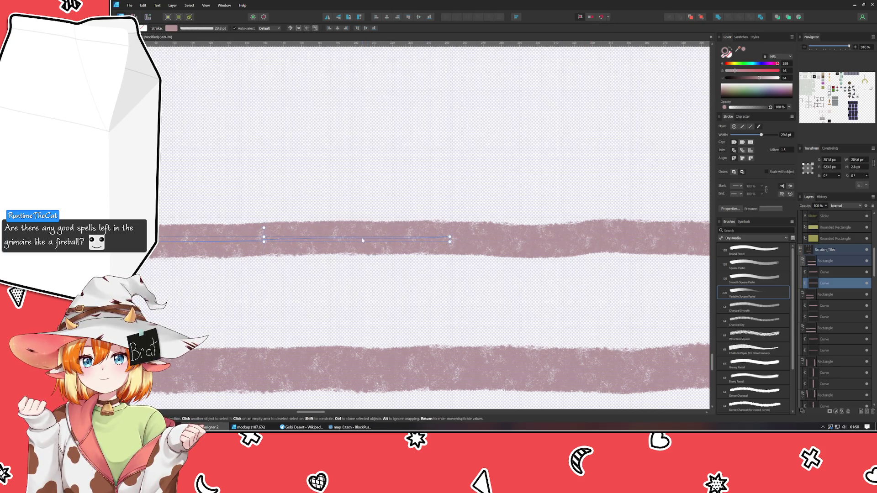
mouse_move(362, 240)
left_mouse_down()
mouse_move(361, 249)
mouse_move(360, 232)
mouse_move(360, 241)
left_mouse_up()
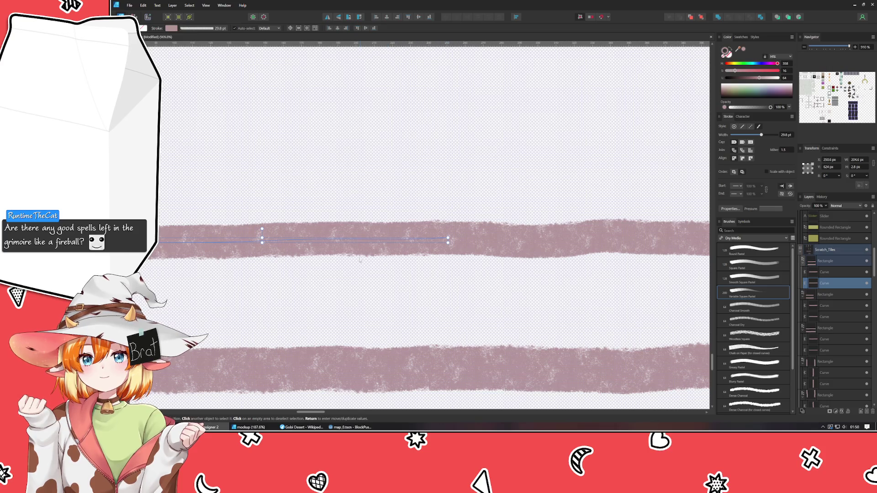
left_click(359, 370)
scroll(358, 361, "down", 2)
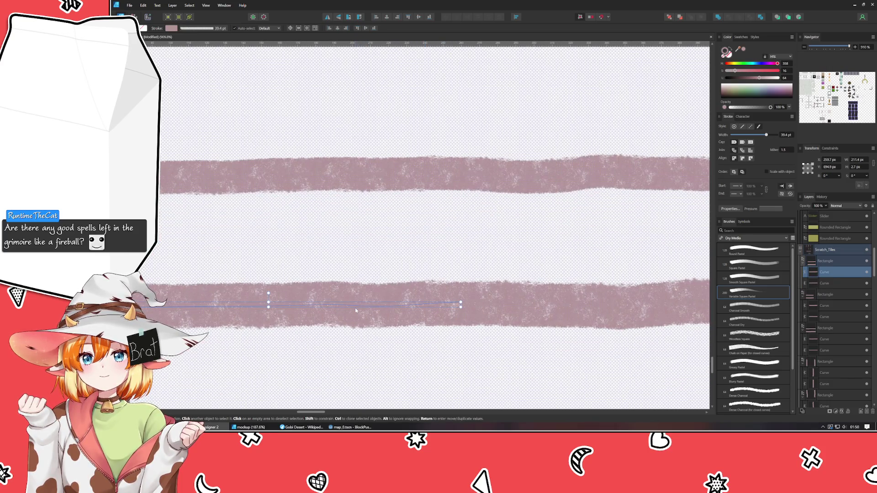
left_click_drag(354, 313, 355, 314)
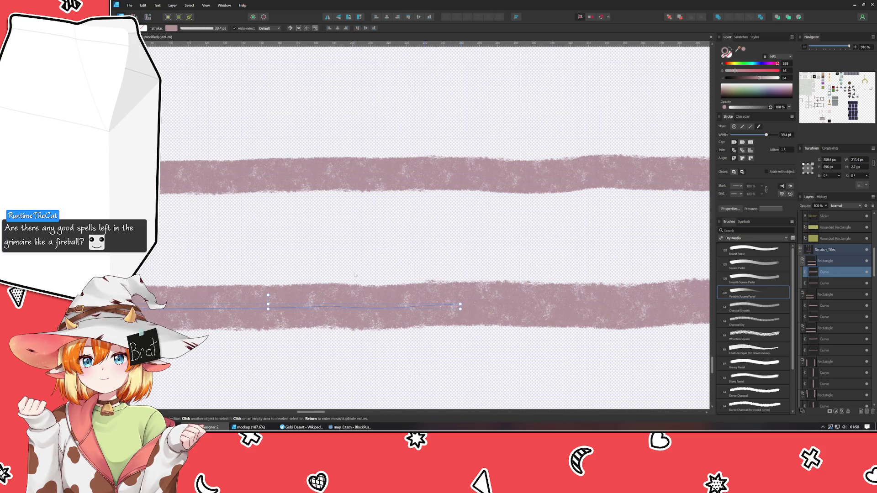
key("ctrl+d")
scroll(348, 306, "down", 10)
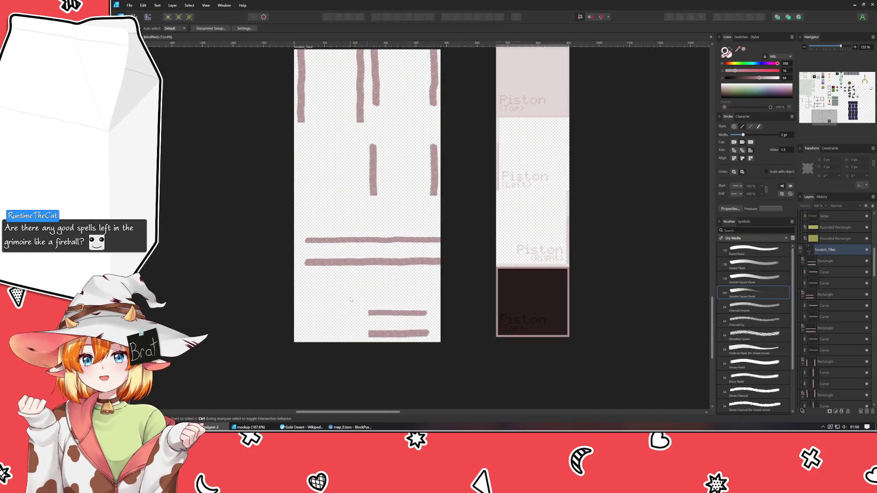
Move the two-stroke tile into the empty slot and swap right-column tiles between top and third rows.
mouse_move(345, 290)
left_mouse_down()
mouse_move(359, 355)
mouse_move(335, 325)
left_mouse_up()
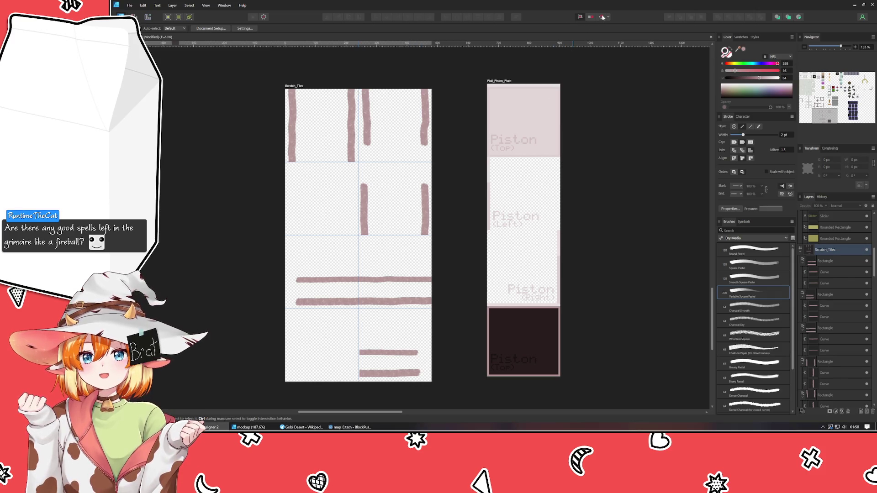
mouse_move(397, 299)
left_mouse_down()
mouse_move(353, 240)
mouse_move(324, 224)
left_mouse_up()
left_click(394, 197)
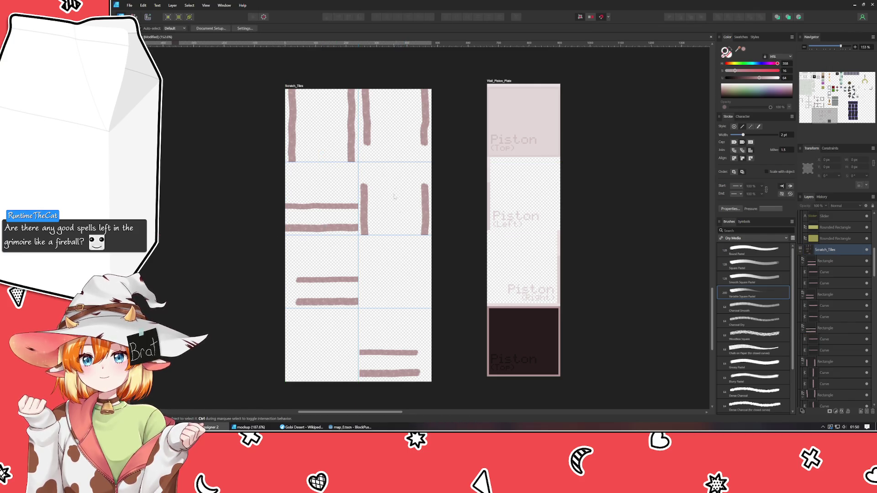
left_click_drag(383, 132, 365, 273)
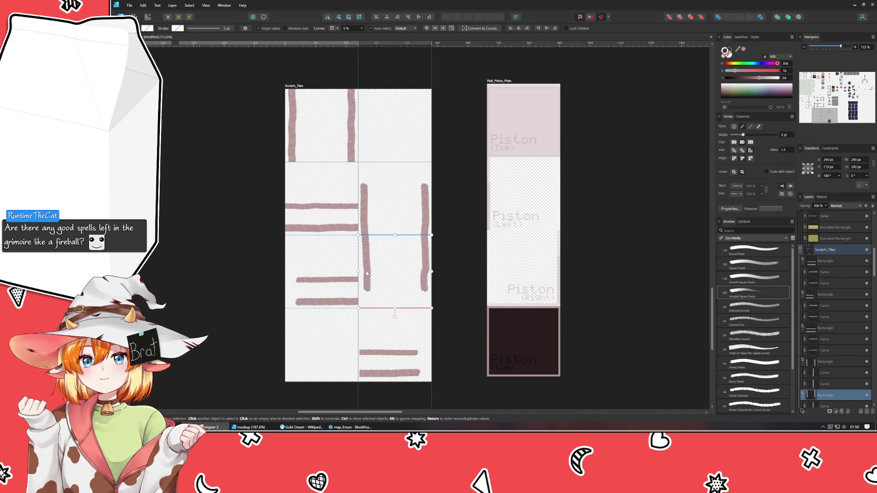
left_click(366, 230)
mouse_move(367, 230)
left_mouse_down()
mouse_move(366, 146)
mouse_move(366, 158)
mouse_move(351, 148)
mouse_move(365, 223)
mouse_move(425, 221)
left_mouse_up()
Move the left tile to the bottom-left slot and the horizontal-stroke tile to the bottom row.
left_click(402, 337)
left_click(344, 303)
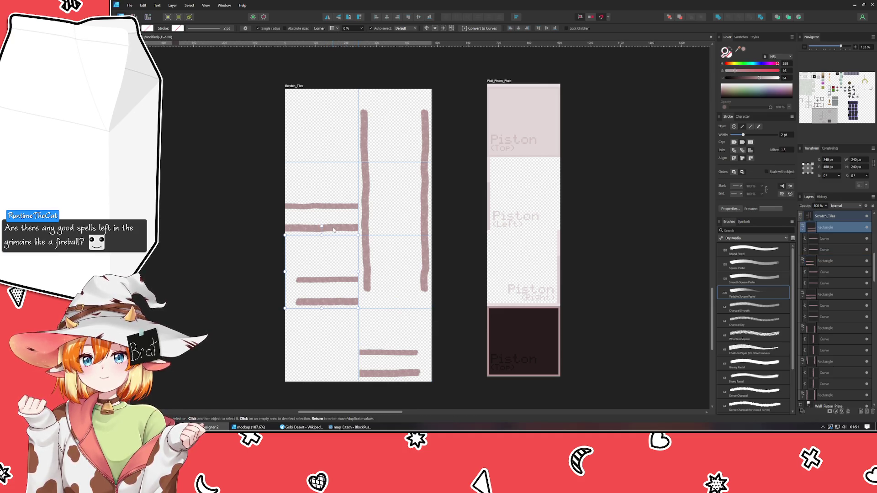
left_click_drag(333, 230, 330, 298)
left_click_drag(326, 209, 363, 349)
Select the vertical-stroke tiles and set the top tile's vertical position to 0 px.
left_click(373, 213)
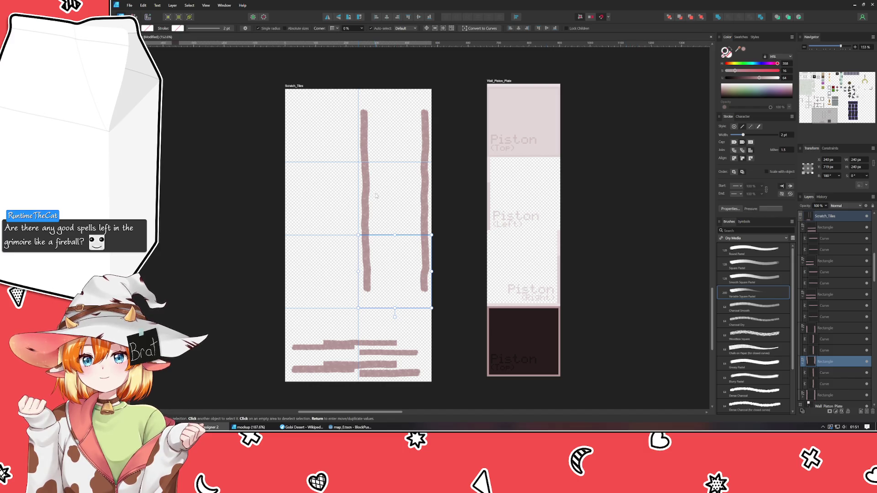
left_click(373, 199, "shift")
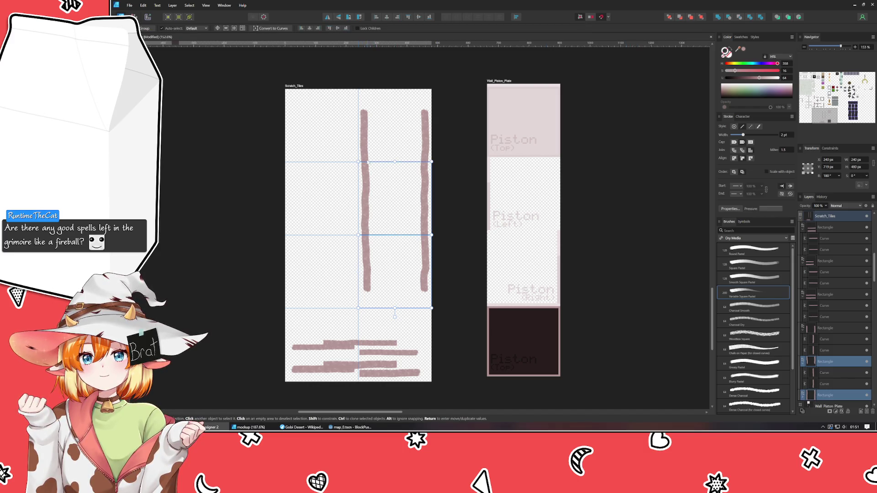
left_click(364, 137, "shift")
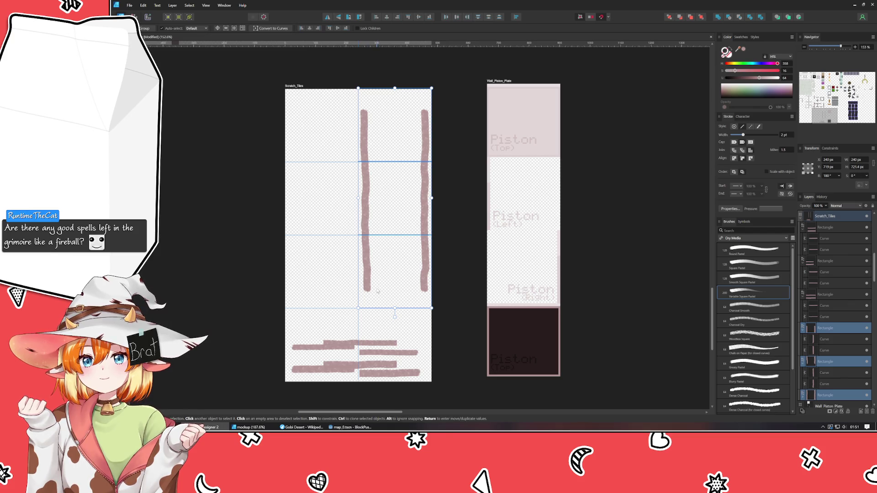
left_click(378, 291)
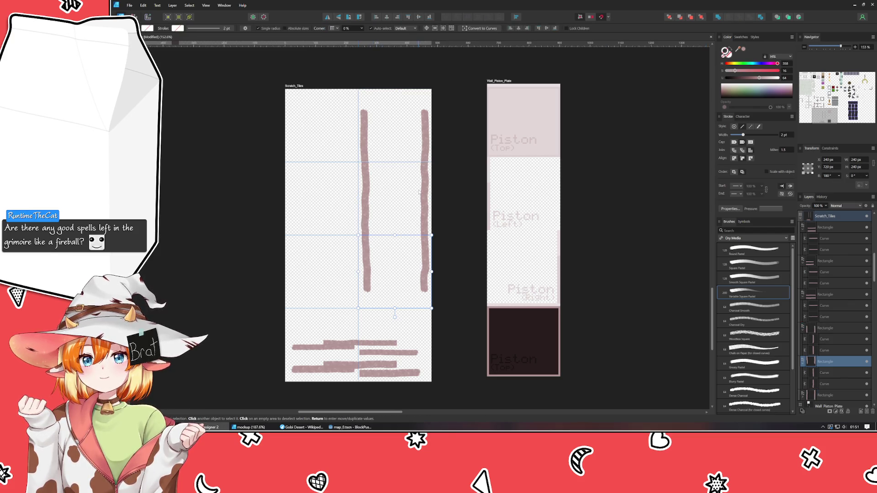
left_click(419, 193)
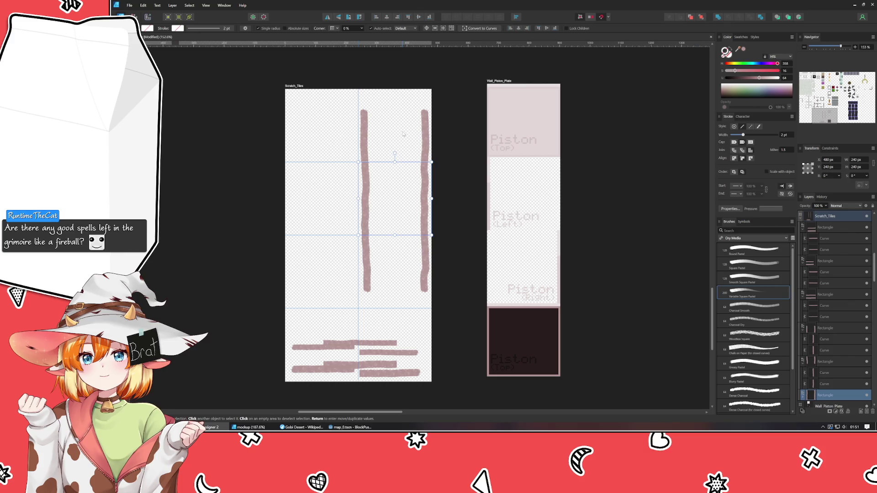
left_click(403, 134)
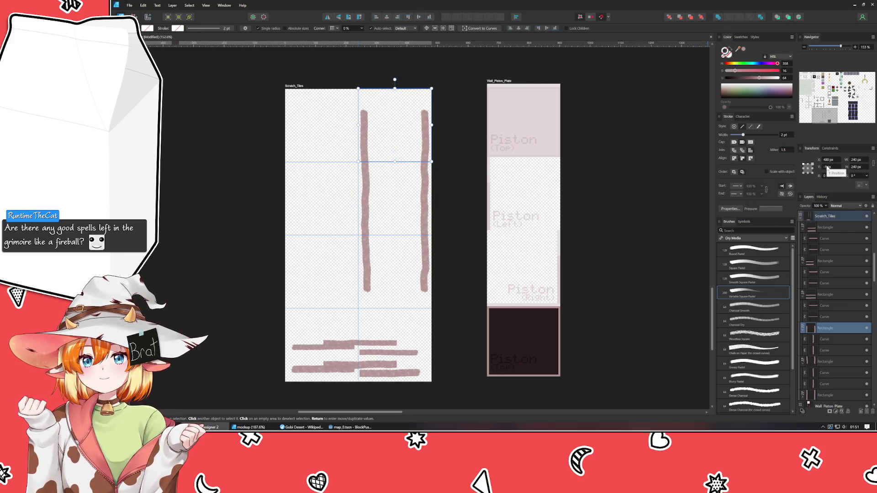
key("Up")
left_click(431, 193, "shift")
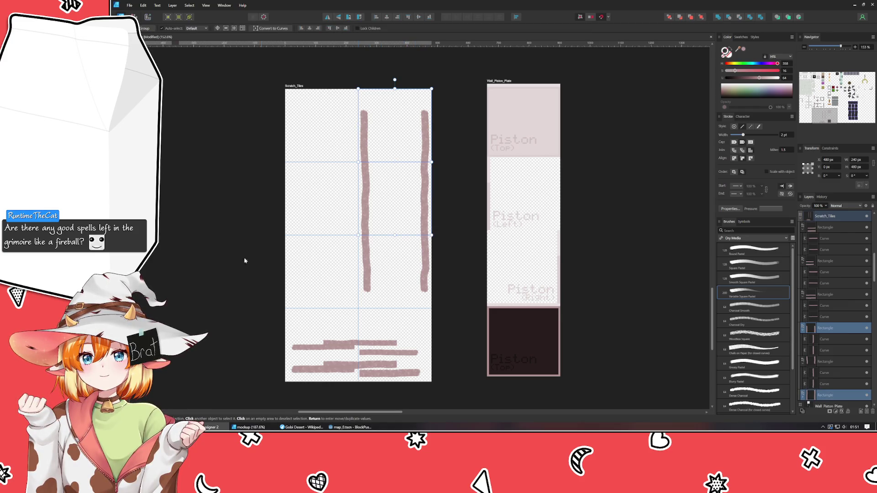
left_click(231, 261)
Select the whole vertical-stroke tile column and set its X position to 0 px.
left_click(378, 297)
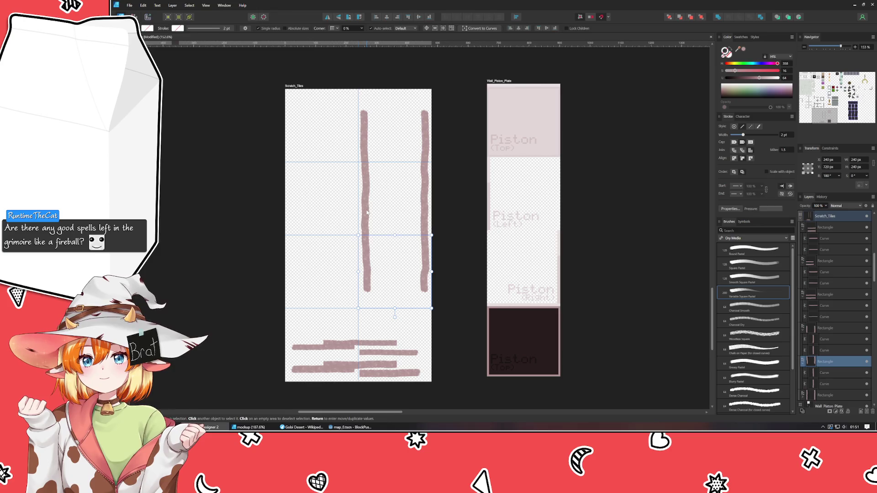
left_click(367, 213, "shift")
left_click(366, 151, "shift")
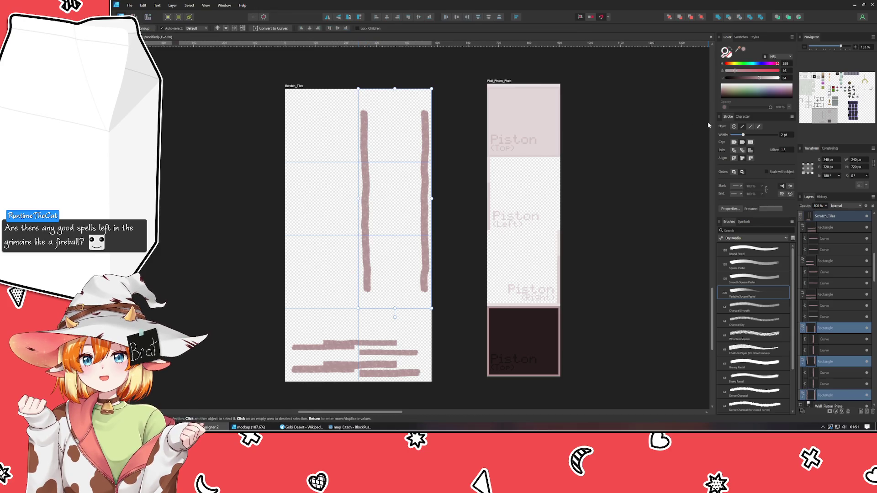
left_click(834, 162)
type("0")
key("Return")
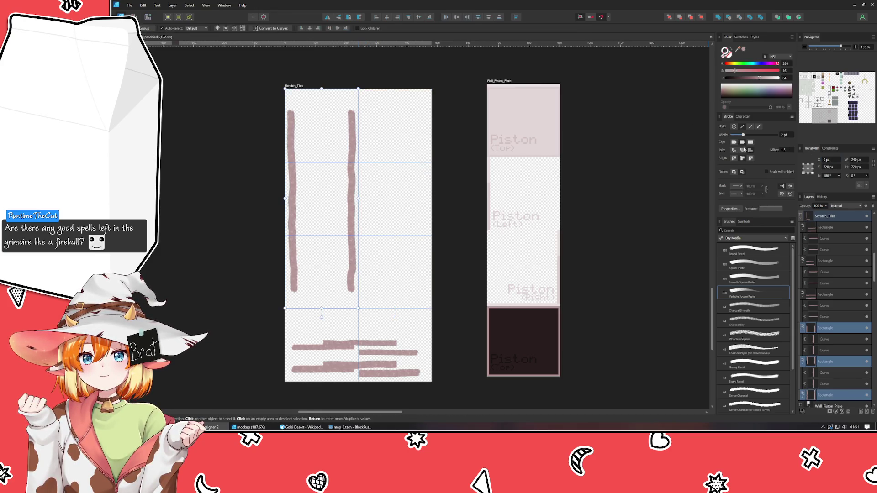
left_click(429, 180)
scroll(311, 156, "up", 3)
scroll(329, 359, "down", 3)
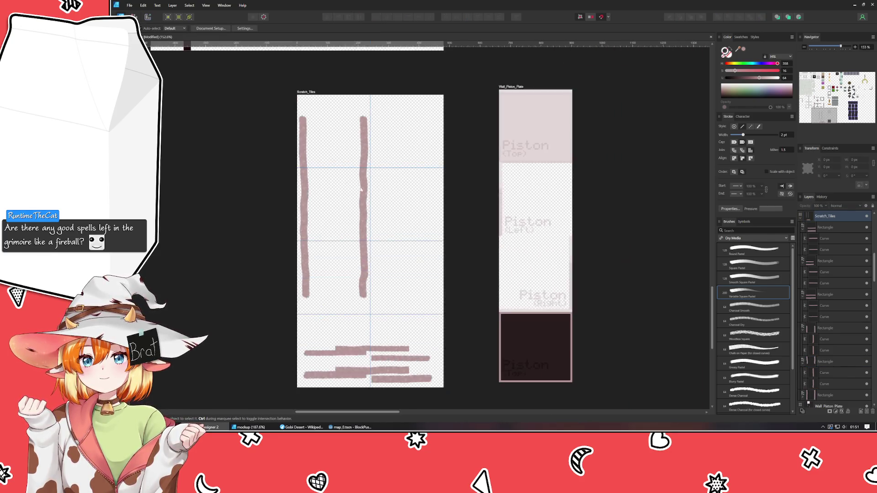
Drag the horizontal-bar tile pairs into the right-column slots, moving the bottom pair up a row.
left_click_drag(317, 352, 389, 143)
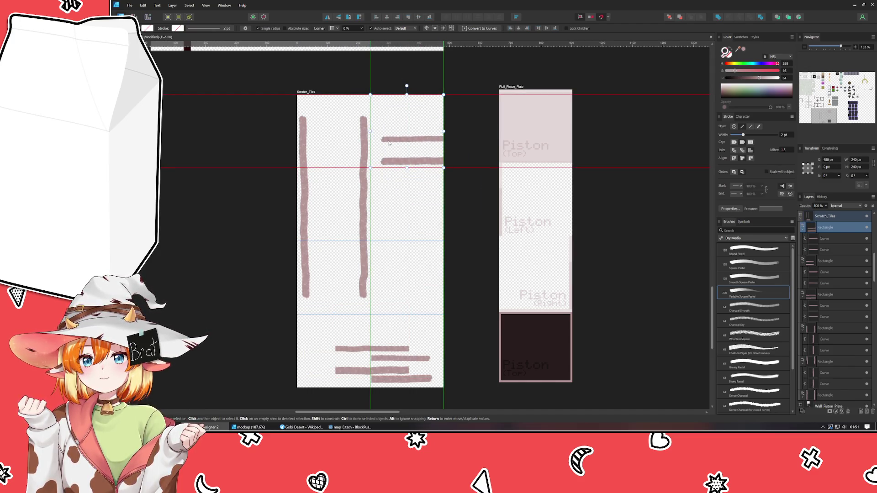
mouse_move(347, 371)
left_mouse_down()
mouse_move(419, 229)
mouse_move(384, 237)
mouse_move(388, 245)
left_mouse_up()
left_click(363, 374)
mouse_move(400, 377)
left_mouse_down()
mouse_move(437, 268)
mouse_move(401, 310)
left_mouse_up()
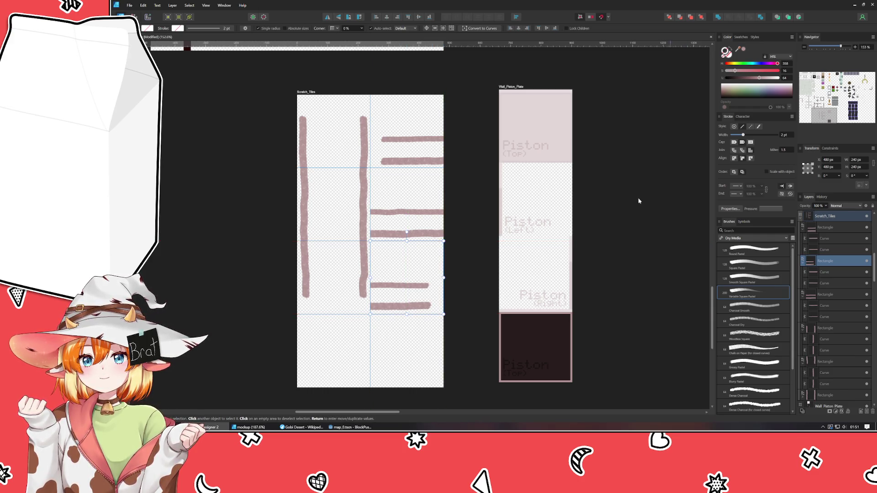
left_click(396, 232)
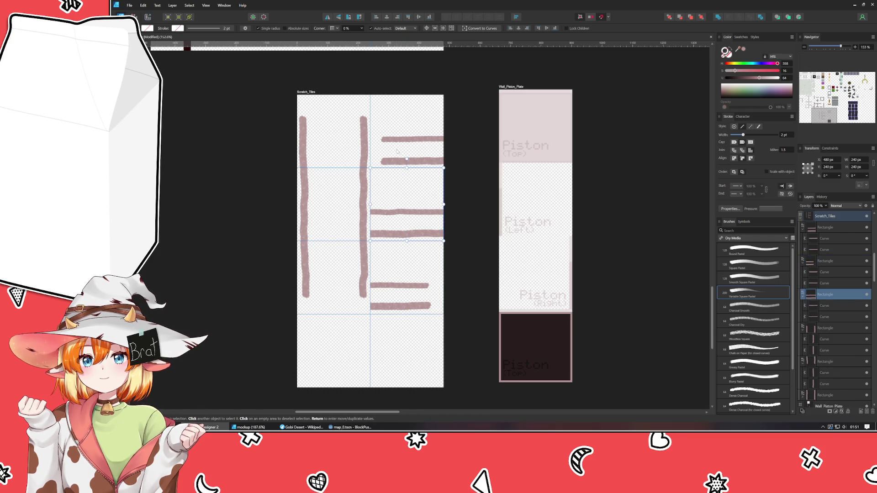
left_click(389, 149)
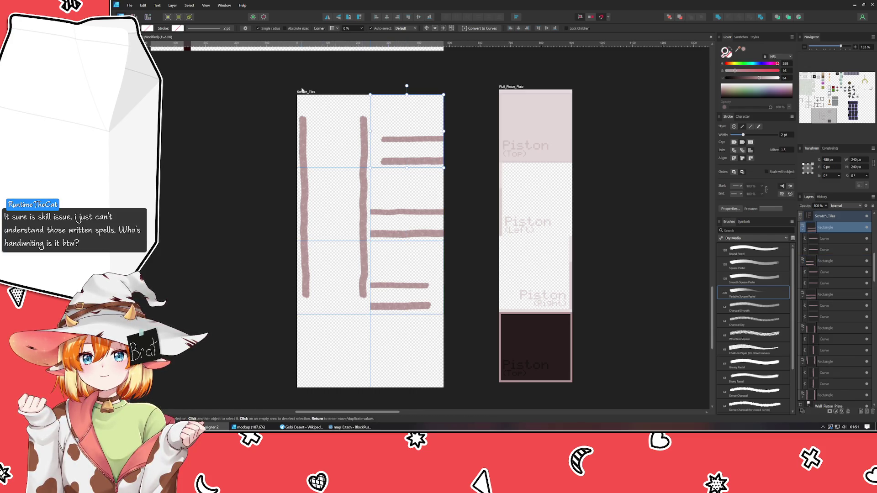
Select the Scratch_Tiles artboard and set its height to 720 px.
left_click(302, 92)
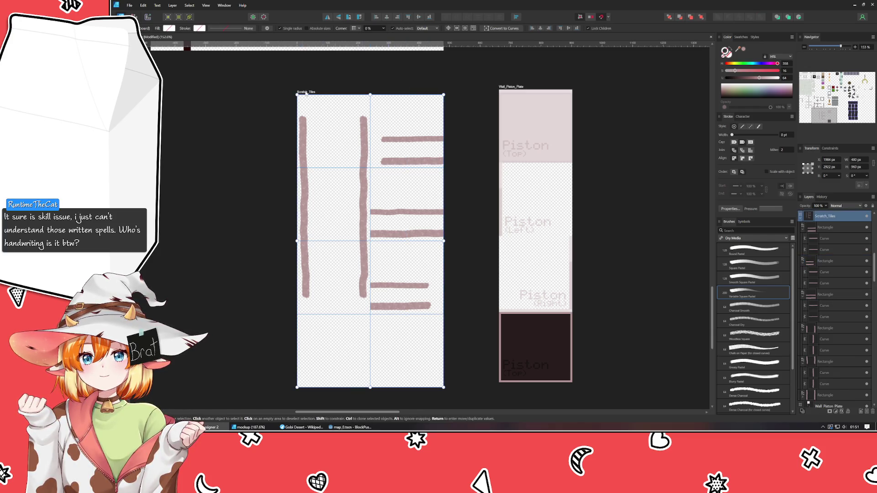
left_click(859, 167)
type("720")
key("Return")
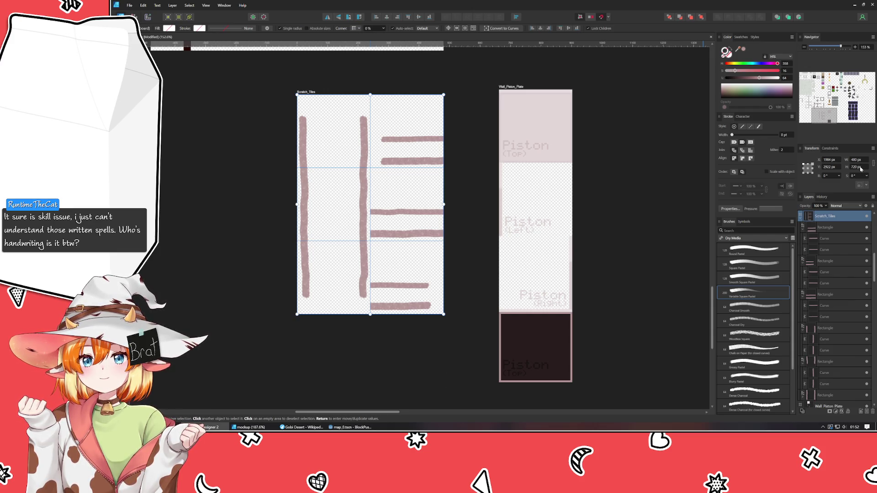
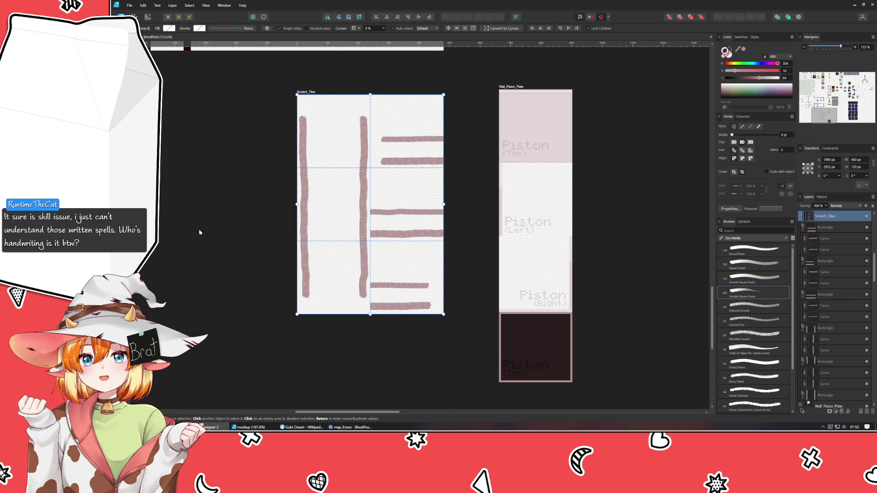
Deselect the Scratch_Tiles artboard and hide its guides.
left_click(226, 233)
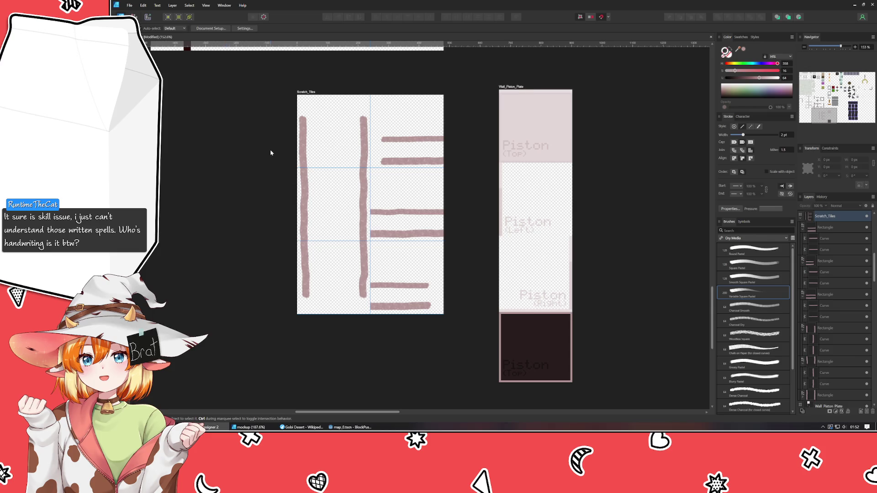
scroll(271, 152, "up", 3)
scroll(196, 146, "right", 3)
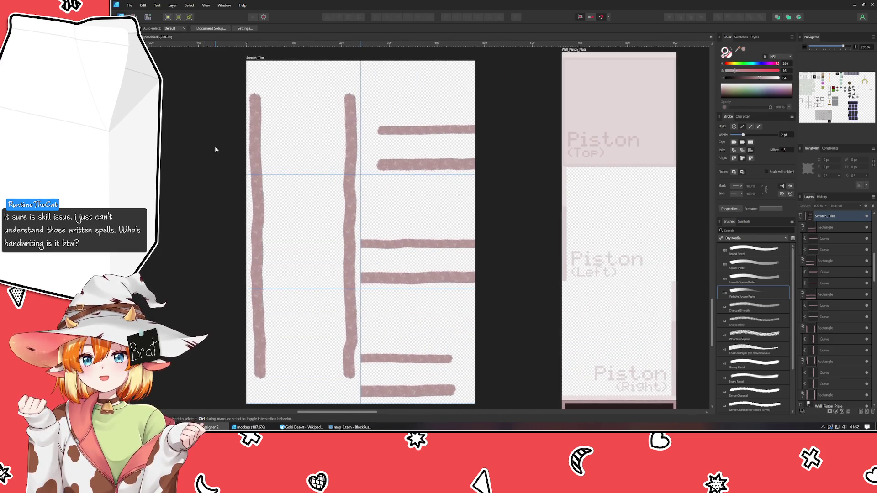
key("ctrl+semicolon")
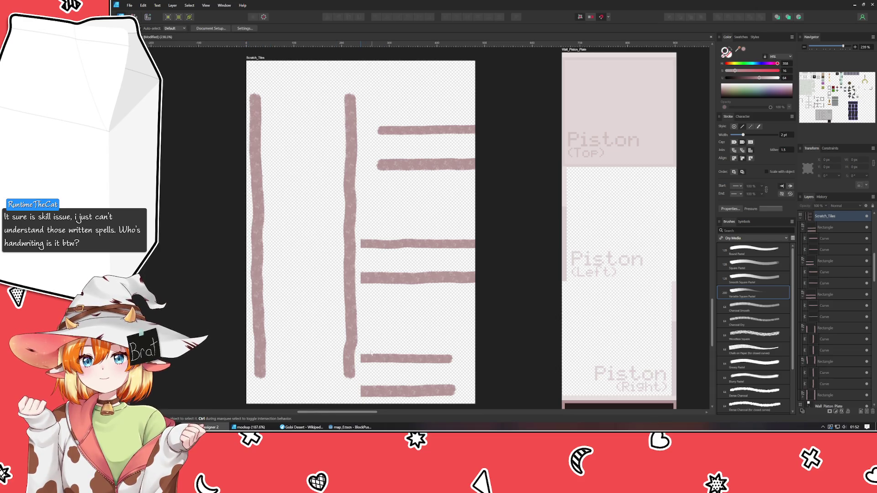
Reshape the lower end of the second vertical stroke by nudging a node and its handle.
left_click_drag(244, 406, 363, 289)
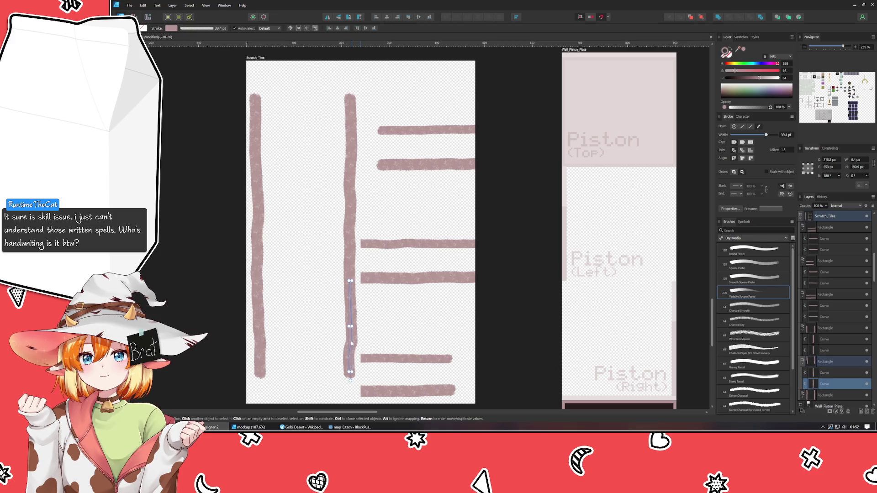
double_click(352, 343)
left_click(349, 341)
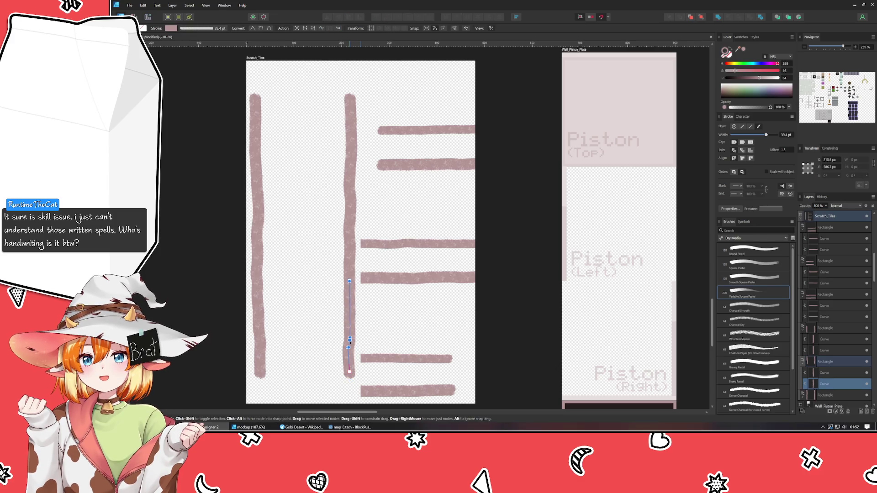
left_click_drag(349, 341, 351, 339)
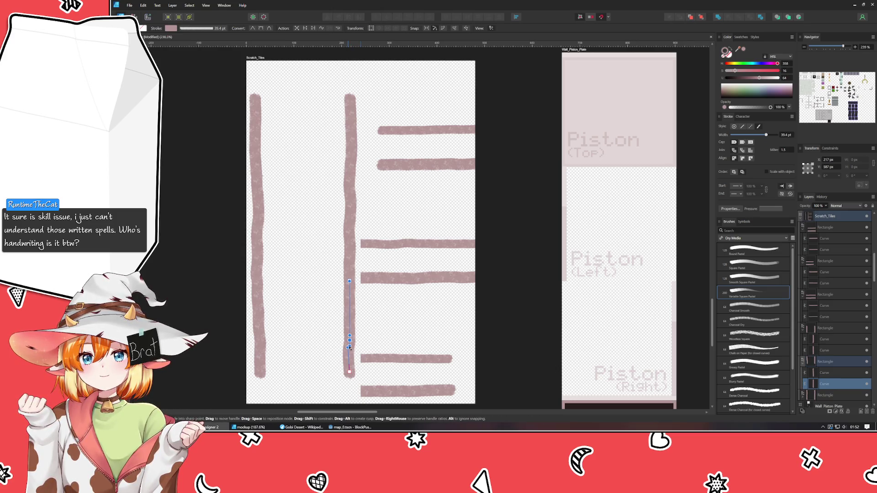
left_click_drag(348, 348, 349, 352)
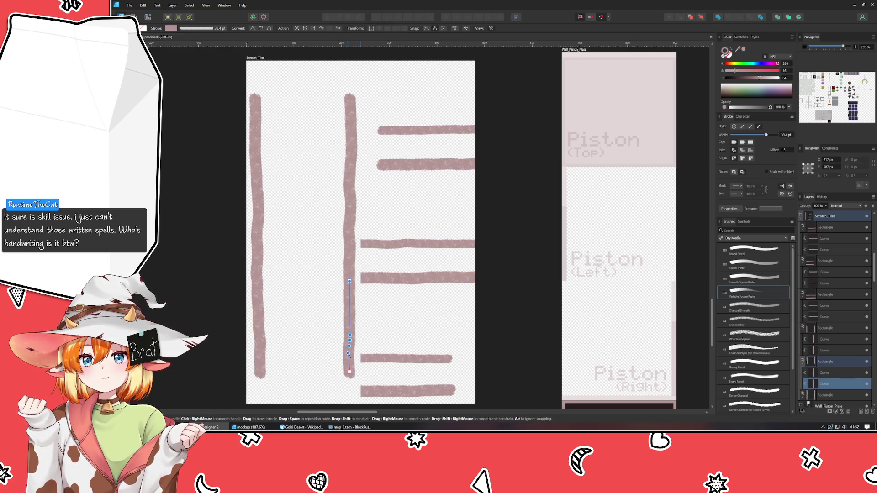
left_click(306, 371)
scroll(306, 371, "down", 3)
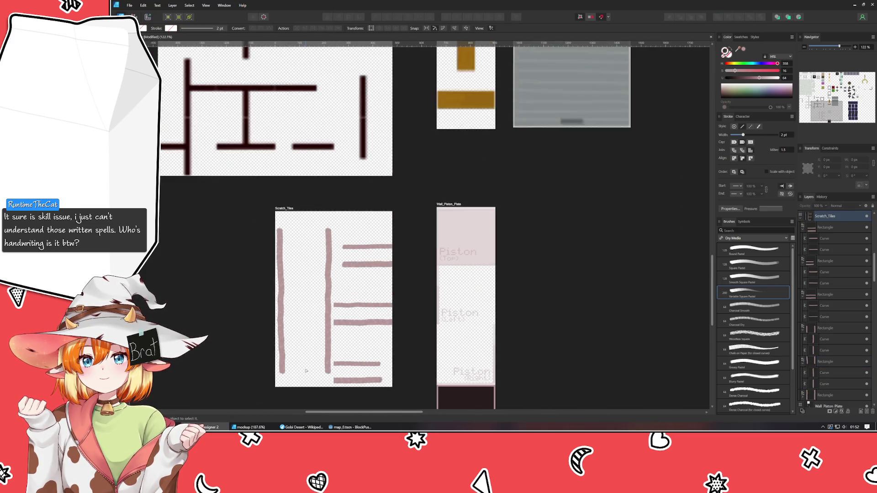
With the Move tool, select the Floor_Tiles artboard, then zoom back into Scratch_Tiles.
key("v")
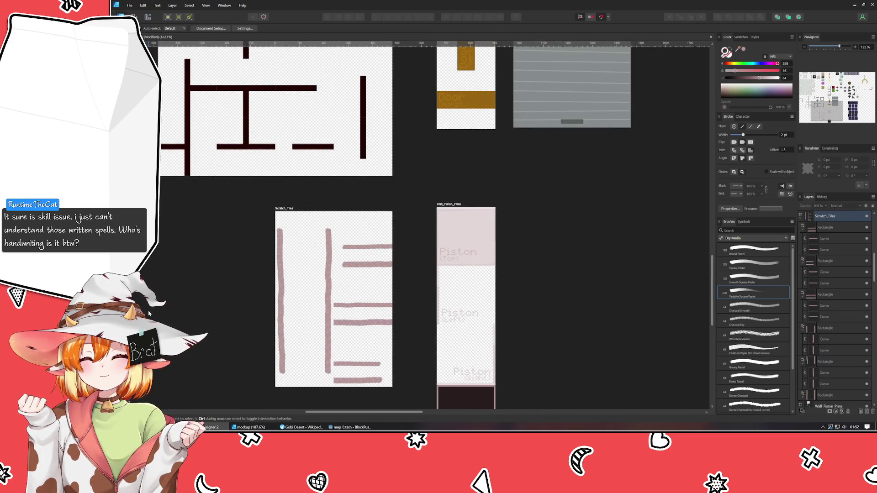
scroll(224, 339, "down", 1)
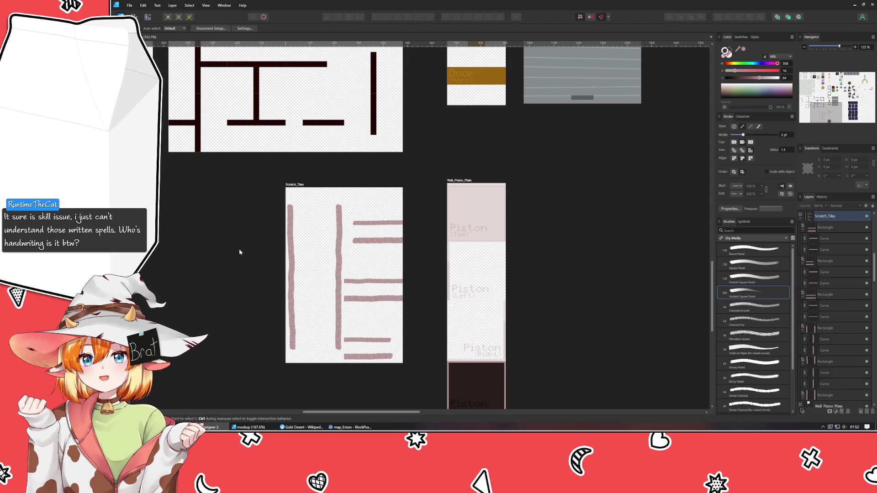
scroll(239, 252, "down", 4)
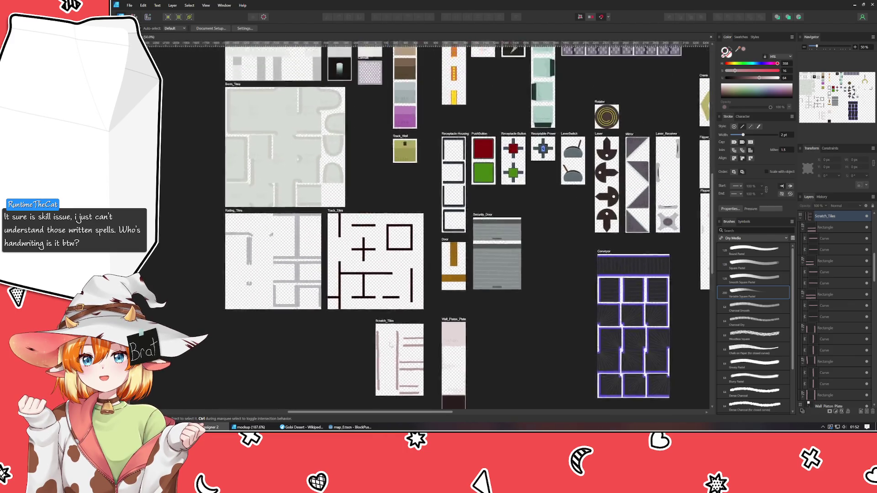
mouse_move(482, 426)
left_mouse_down()
mouse_move(447, 402)
mouse_move(410, 351)
left_mouse_up()
left_click_drag(376, 171, 364, 200)
left_click(350, 83)
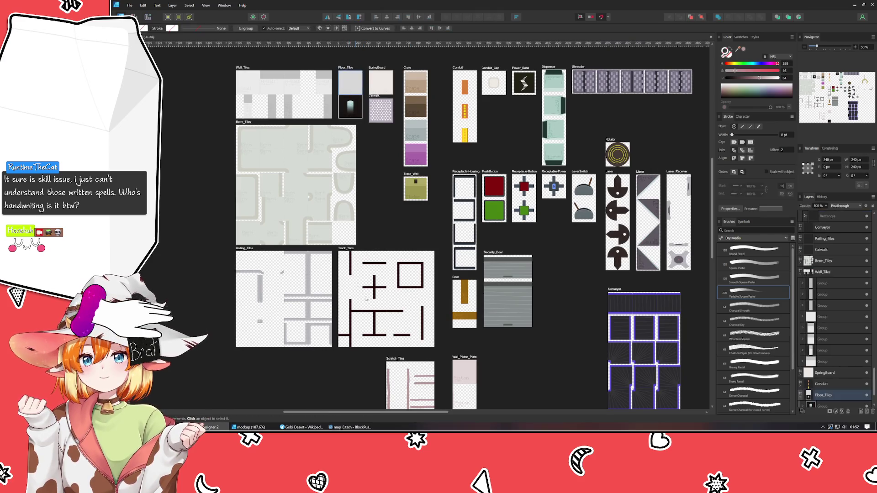
left_click_drag(349, 314, 331, 162)
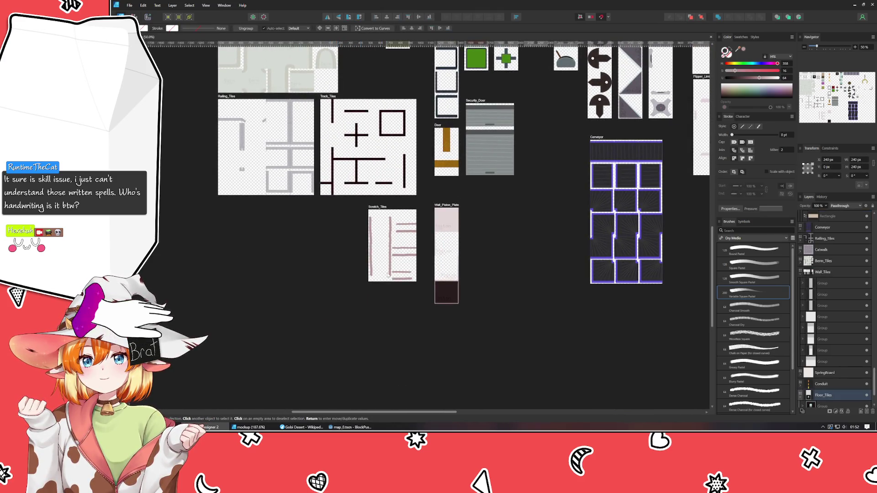
scroll(386, 243, "up", 4)
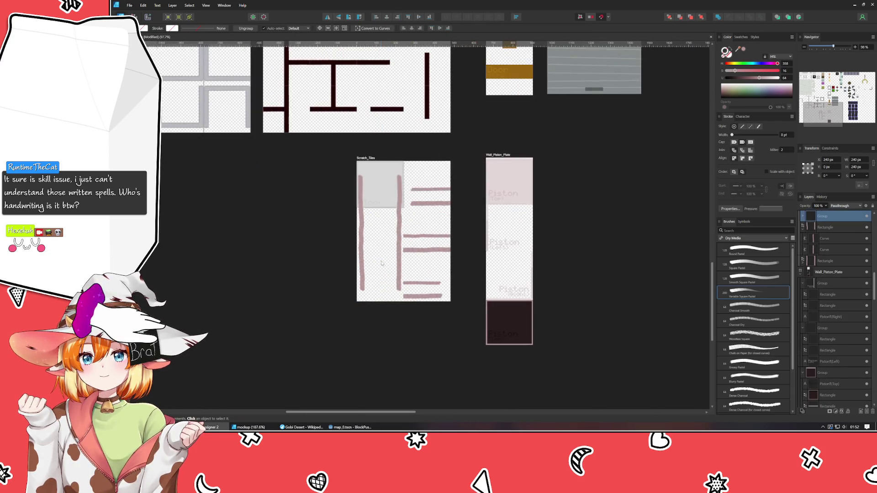
Tint the upper part of the left vertical stroke a pale near-white pink.
left_click(390, 185)
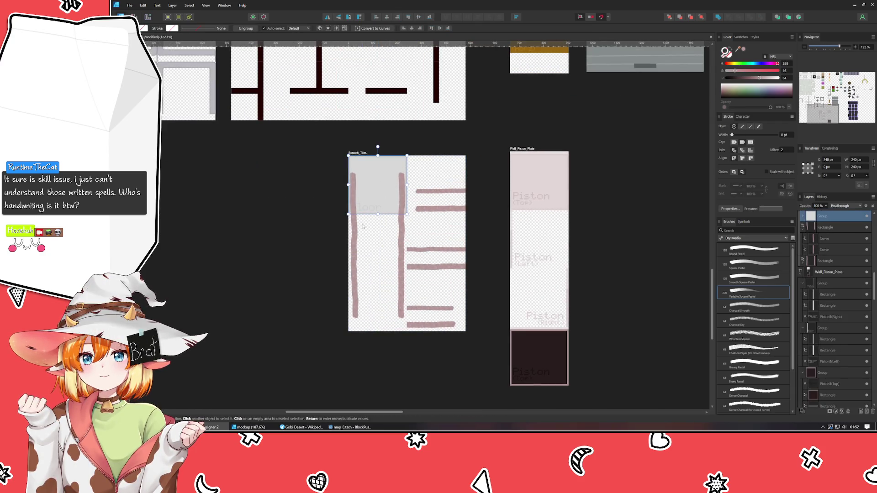
left_click(350, 195)
scroll(351, 195, "up", 4)
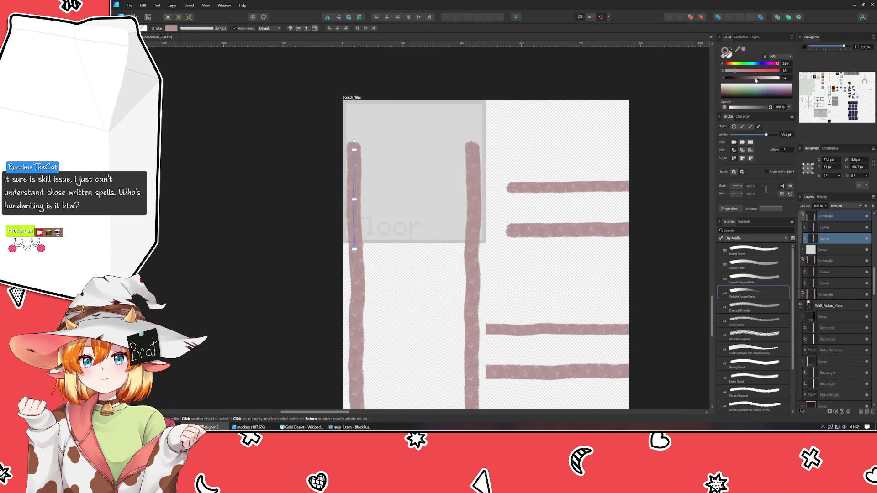
left_click_drag(736, 49, 424, 154)
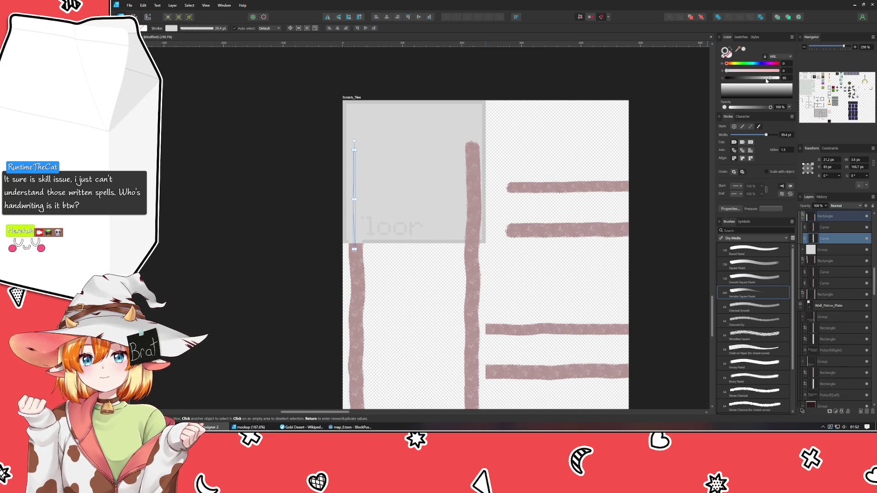
left_click_drag(769, 79, 773, 81)
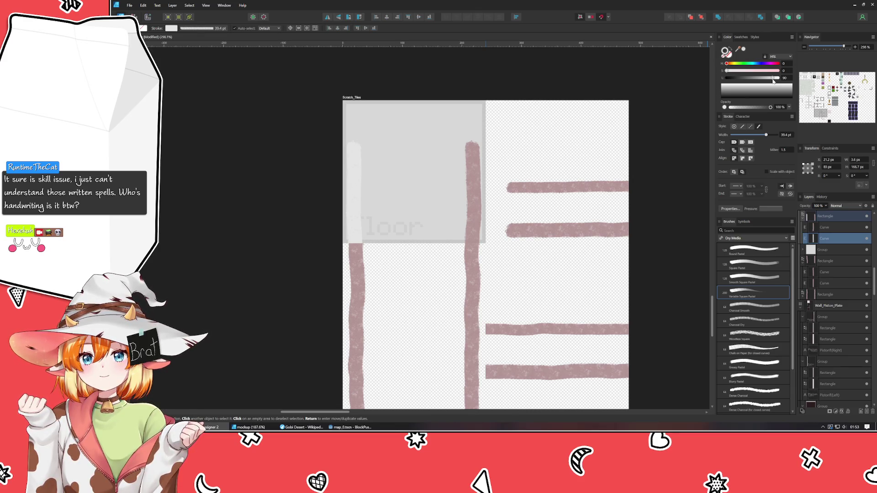
left_click_drag(773, 82, 773, 81)
left_click_drag(729, 71, 733, 67)
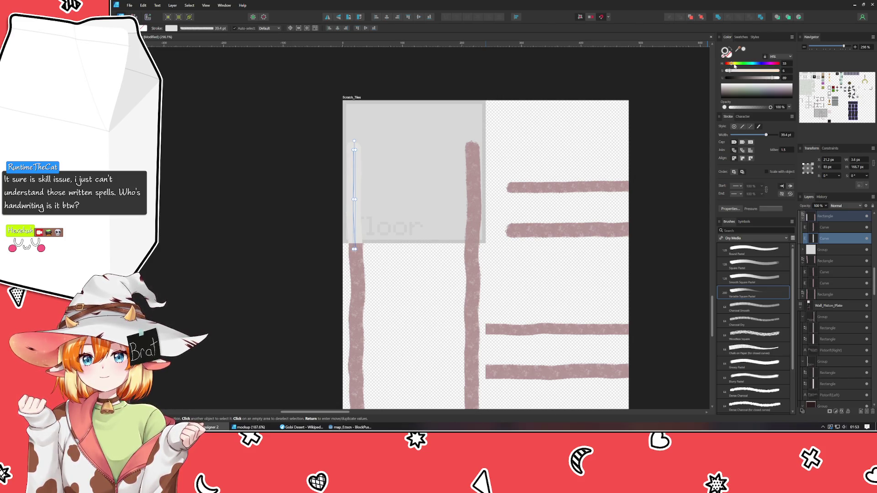
left_click_drag(773, 78, 728, 64)
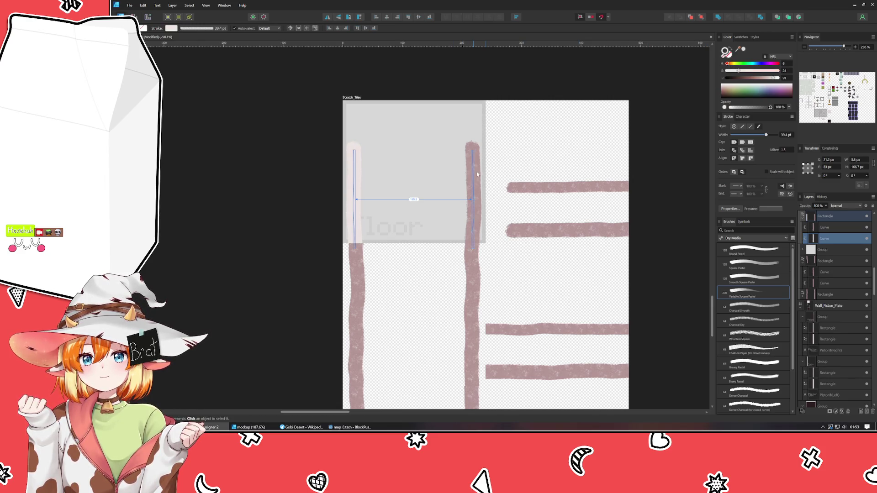
Apply the recent pale pink swatch to the upper part of the right vertical stroke.
left_click(472, 199)
left_click(743, 50)
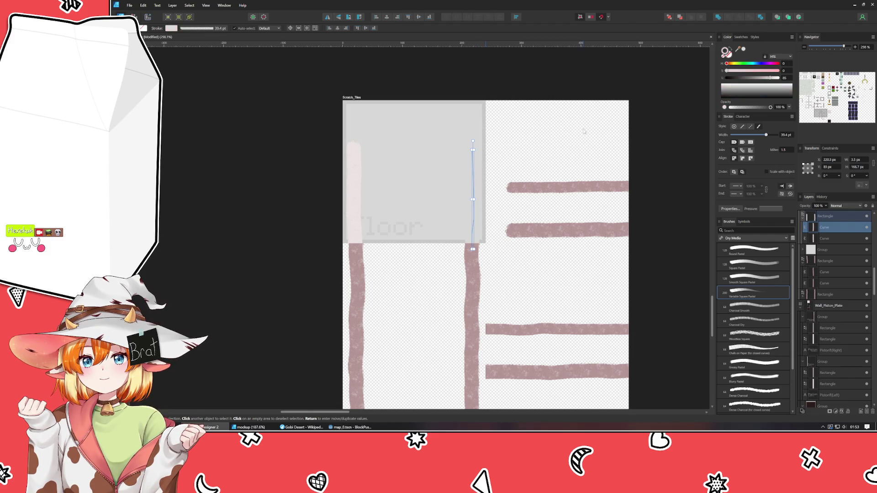
key("ctrl+z")
left_click(740, 37)
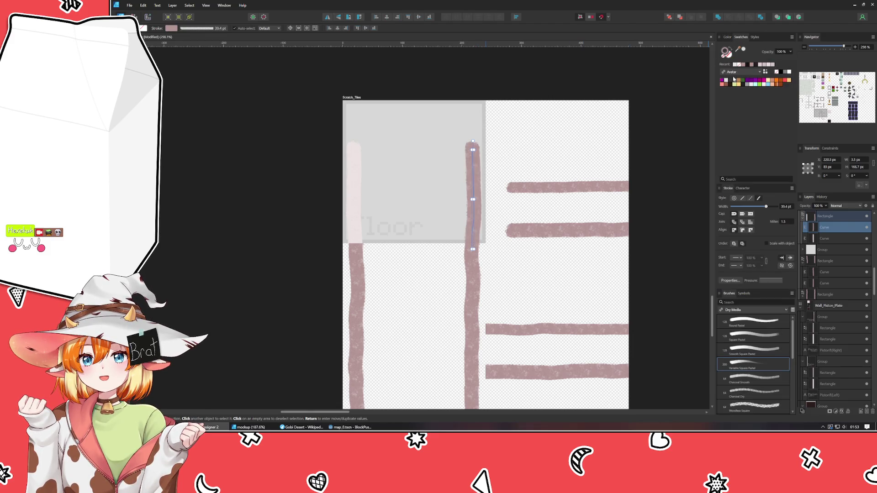
left_click(735, 64)
left_click(265, 209)
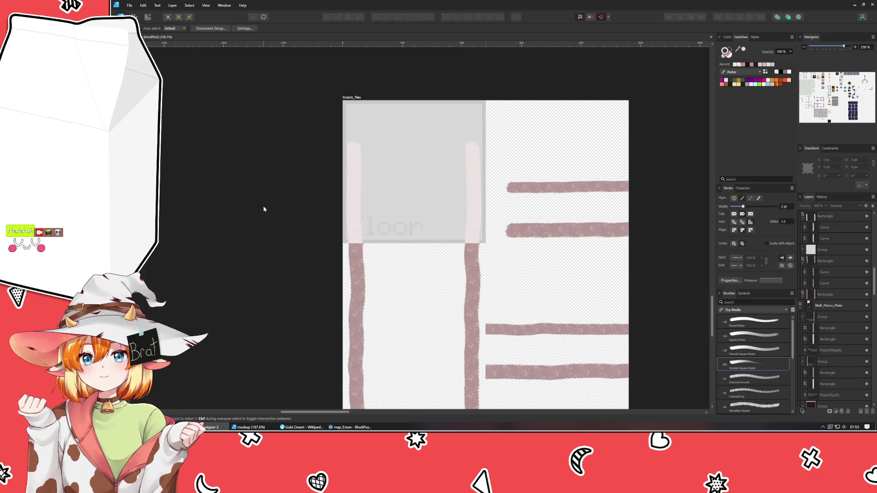
Select the remaining vertical and horizontal mauve strokes and apply the very light pink swatch.
scroll(290, 157, "down", 3)
left_click(379, 220)
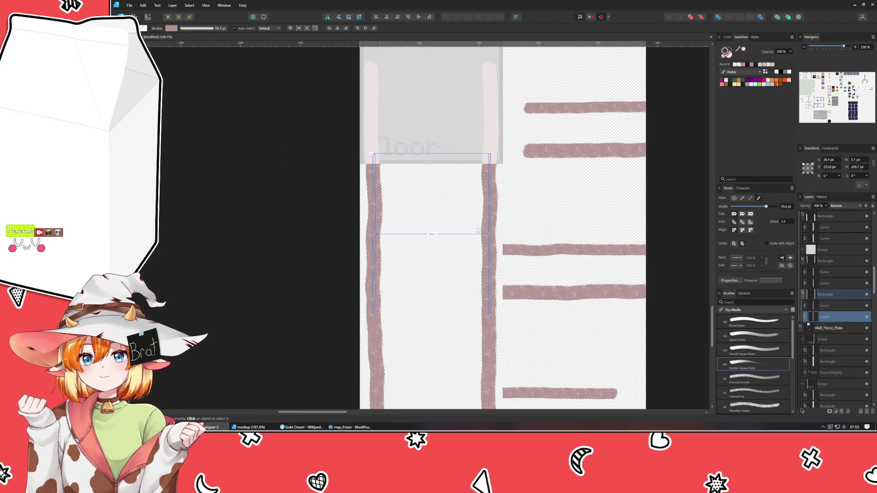
left_click(571, 293, "shift")
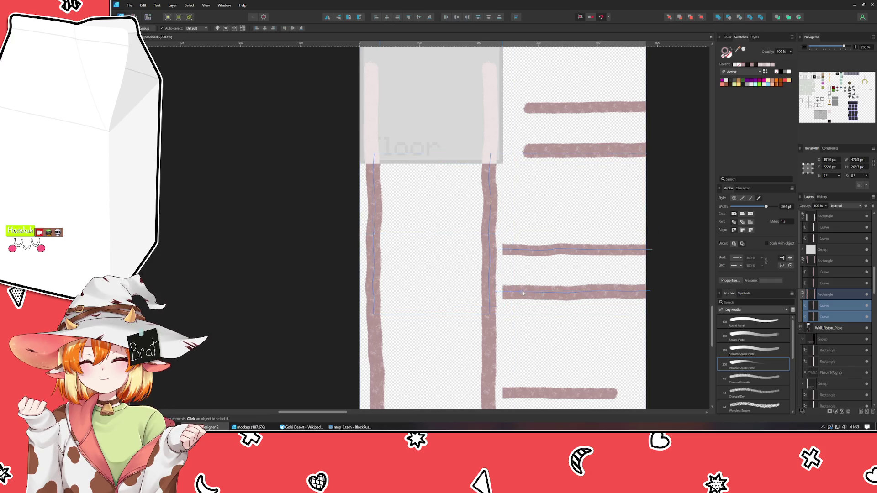
left_click(551, 113, "shift")
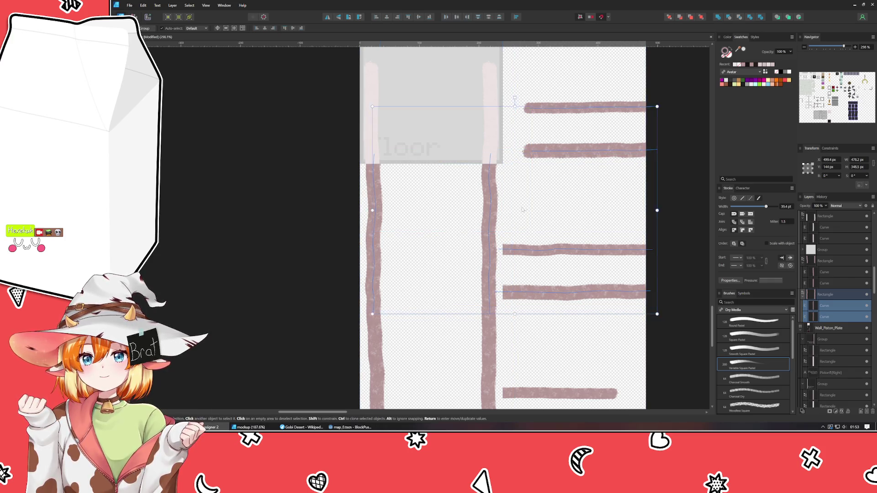
scroll(457, 206, "down", 3)
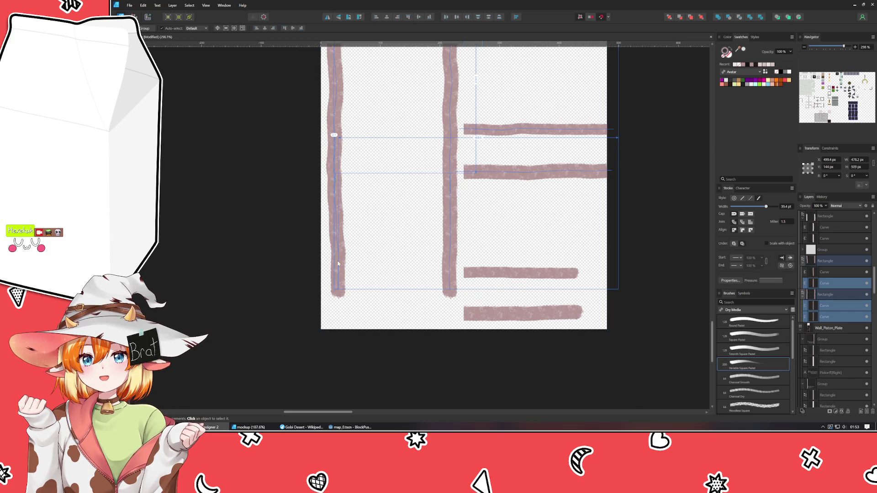
left_click(475, 312, "shift")
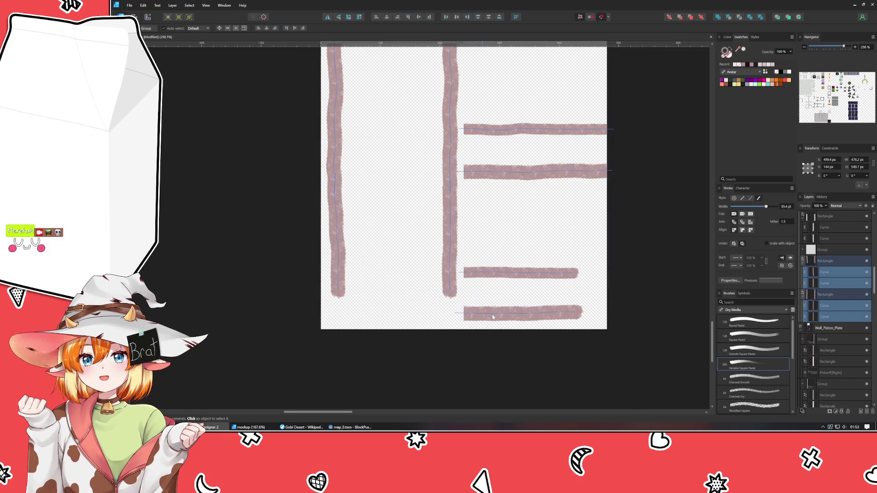
left_click(734, 65)
scroll(602, 196, "down", 3)
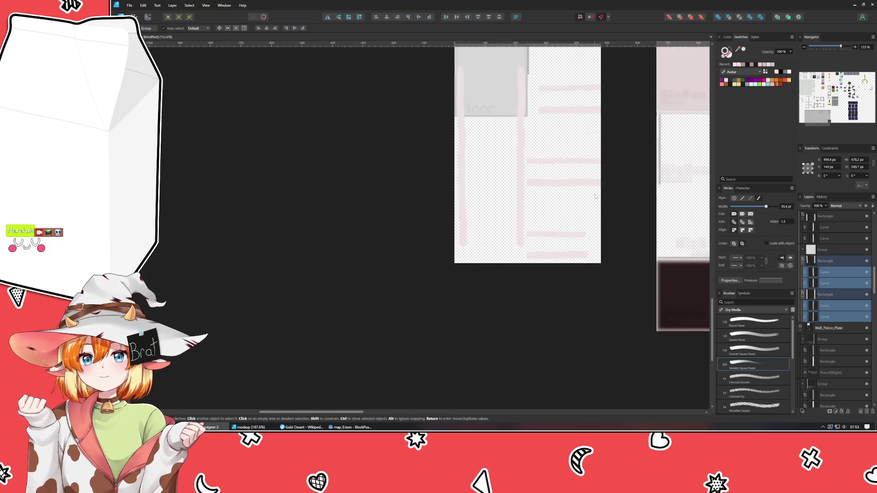
left_click(584, 204)
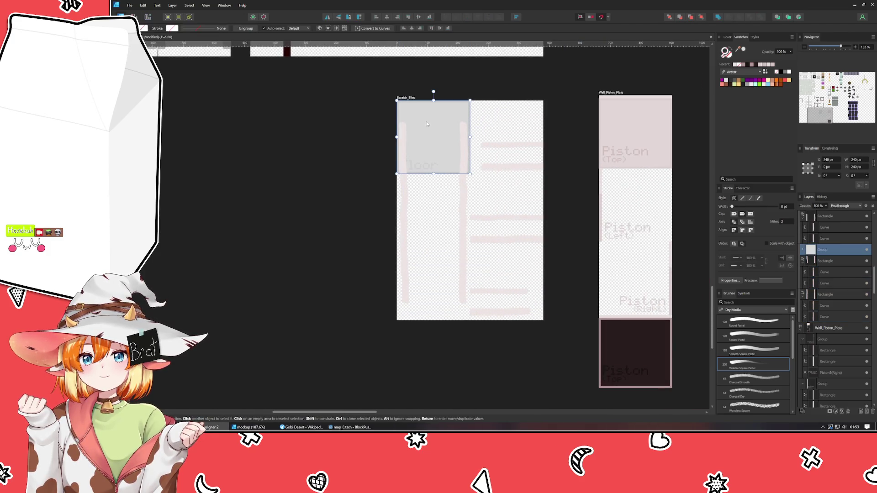
Delete the grey Floor tile group from Scratch_Tiles.
mouse_move(426, 123)
left_mouse_down()
mouse_move(429, 191)
mouse_move(525, 210)
mouse_move(507, 203)
left_mouse_up()
left_click(545, 211)
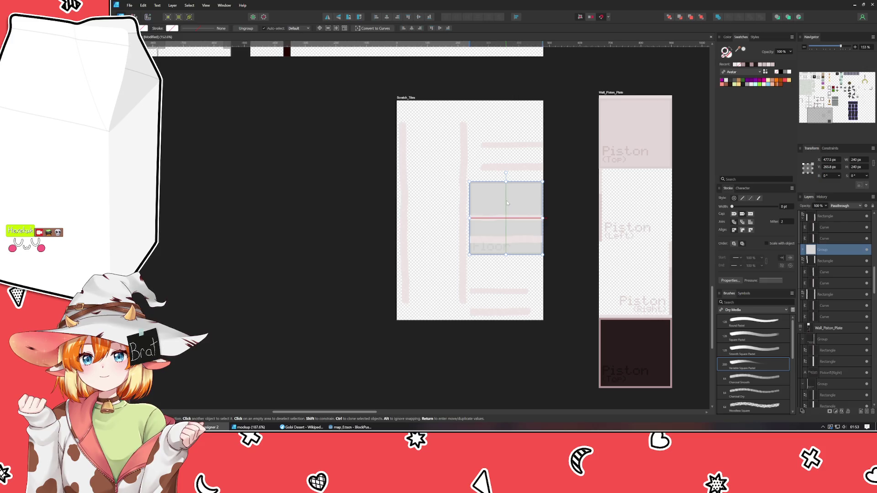
left_click(546, 207)
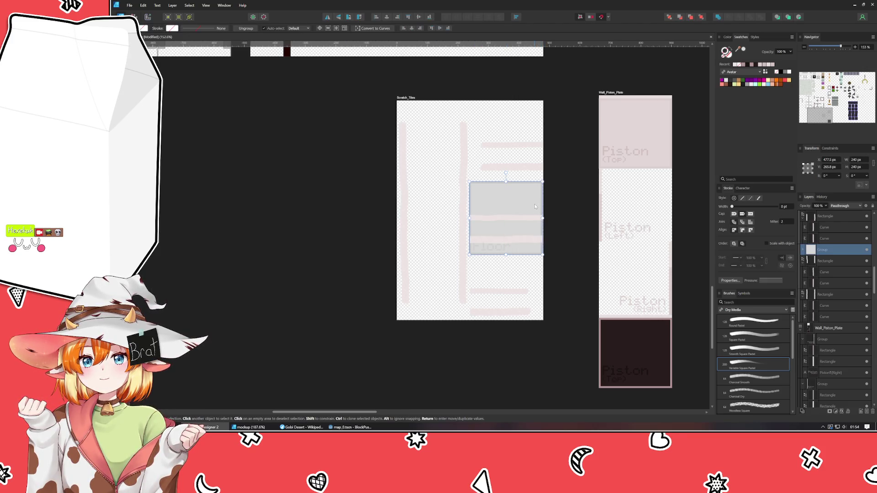
key("Delete")
Zoom out over the artboards and back in on Wall_Piston_Plate.
scroll(272, 277, "down", 8)
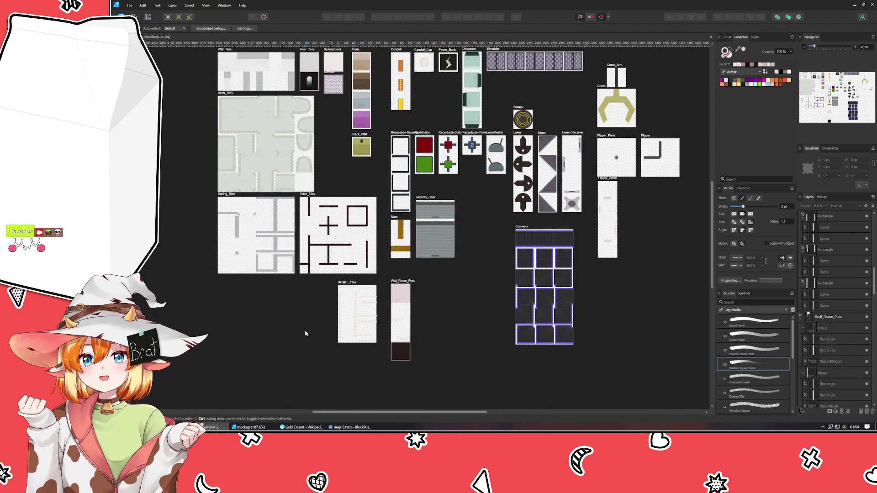
scroll(402, 350, "up", 6)
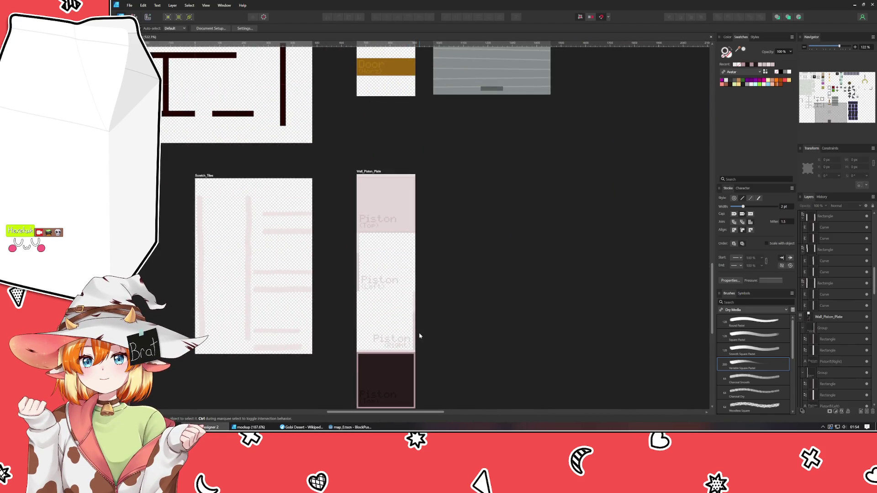
scroll(415, 338, "down", 3)
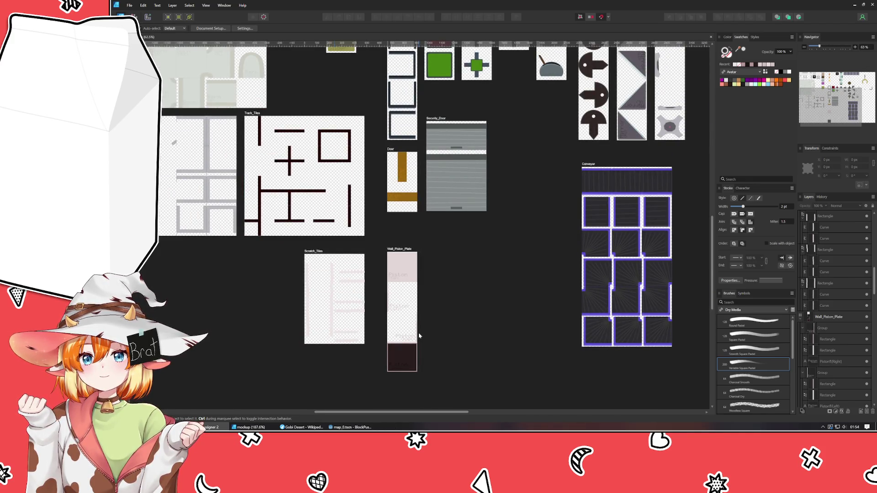
scroll(492, 247, "down", 2)
scroll(464, 352, "down", 2)
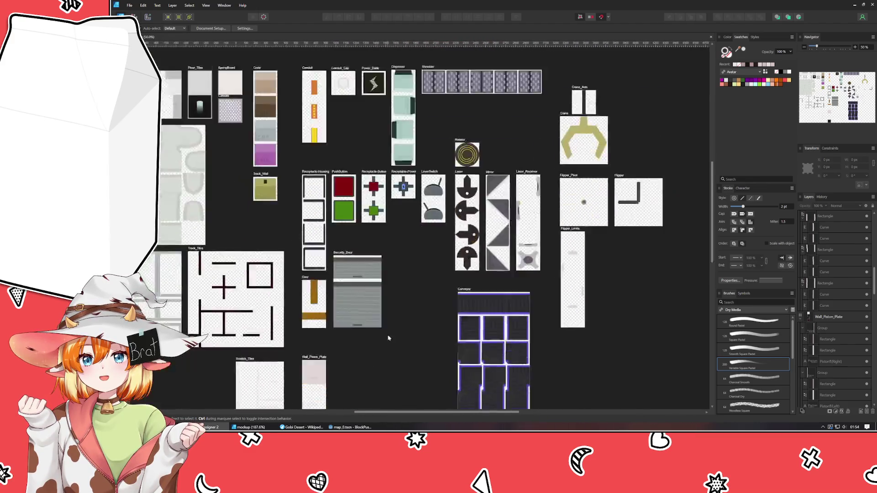
scroll(426, 187, "down", 2)
scroll(417, 292, "up", 2)
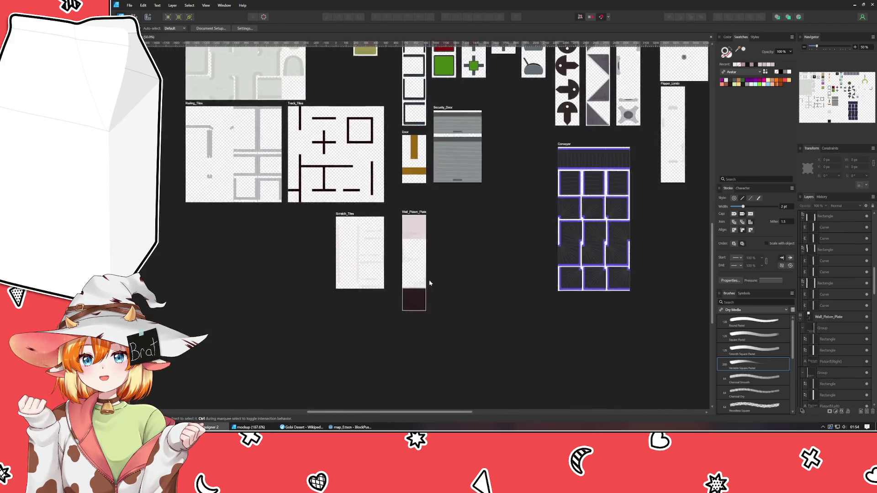
scroll(417, 293, "up", 2)
scroll(417, 291, "up", 2)
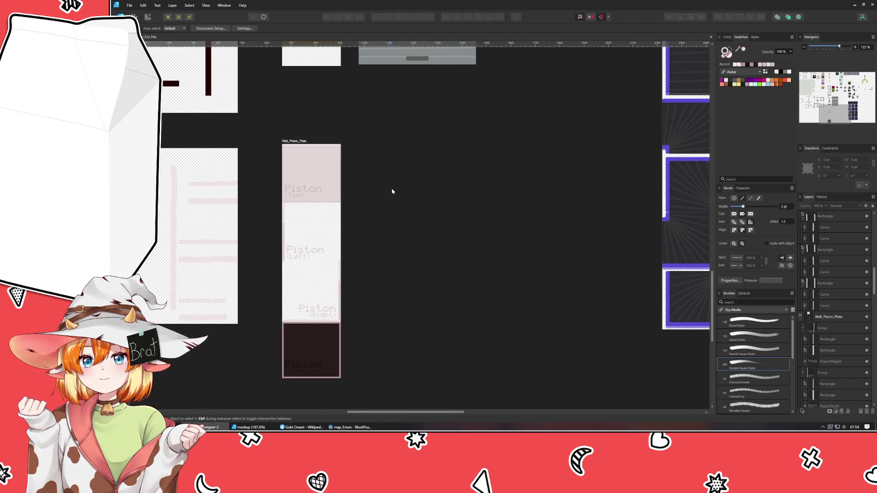
key("shift+a")
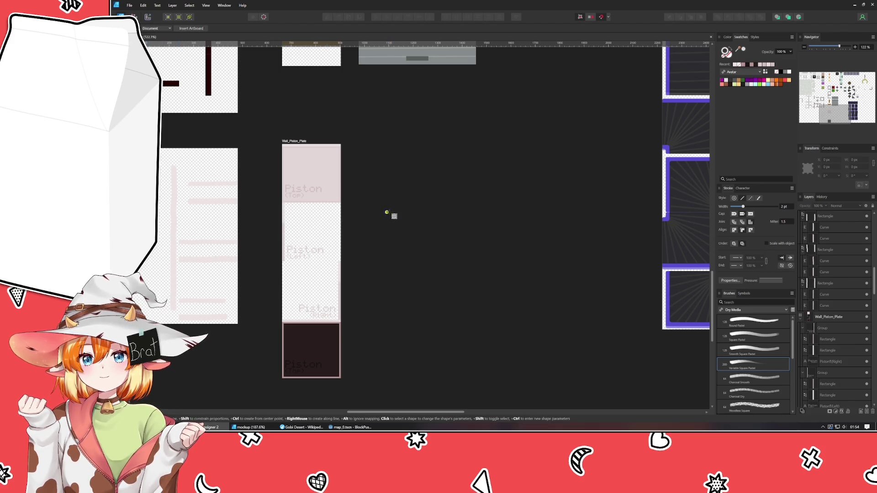
Draw Artboard1 right of Wall_Piston_Plate and set its W and H to 240 px.
mouse_move(364, 148)
left_mouse_down()
mouse_move(426, 245)
mouse_move(424, 221)
left_mouse_up()
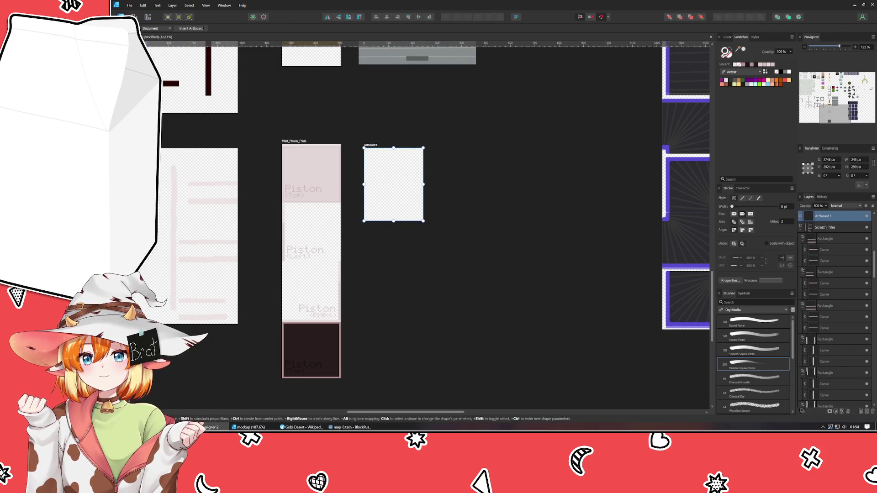
key("v")
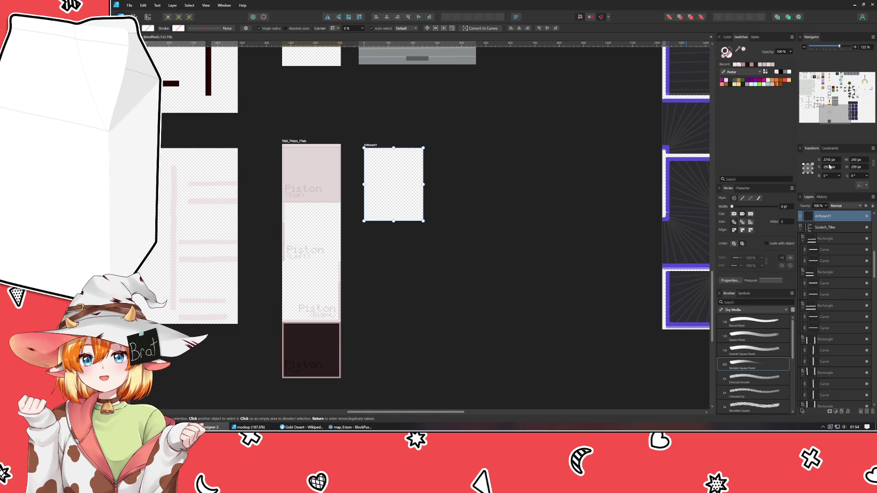
left_click(857, 159)
type("240")
key("Tab")
type("24")
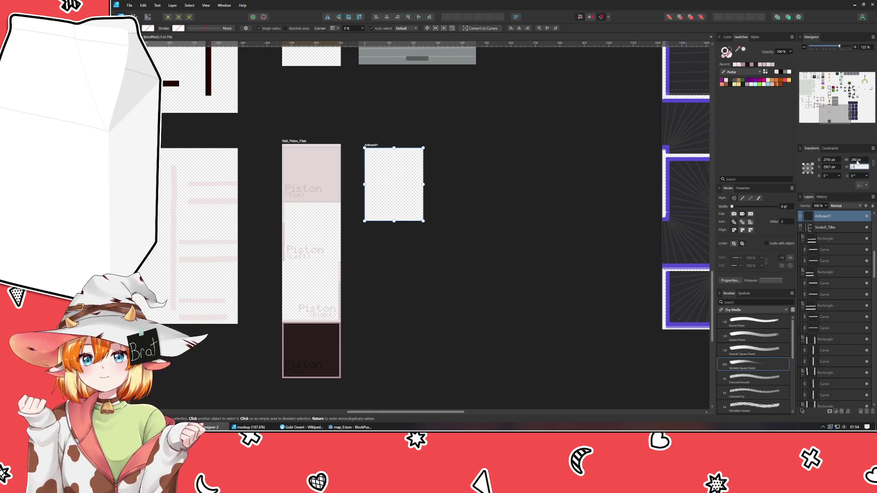
type("0")
key("Return")
left_click(467, 245)
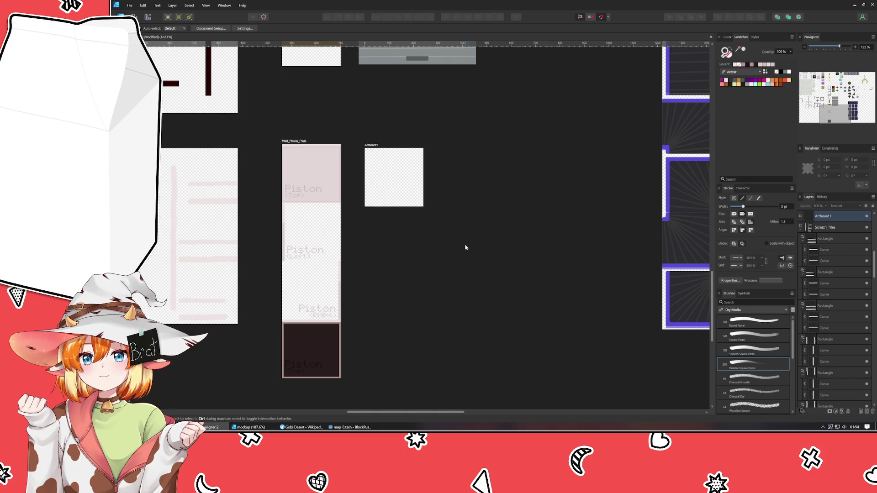
scroll(472, 162, "down", 5)
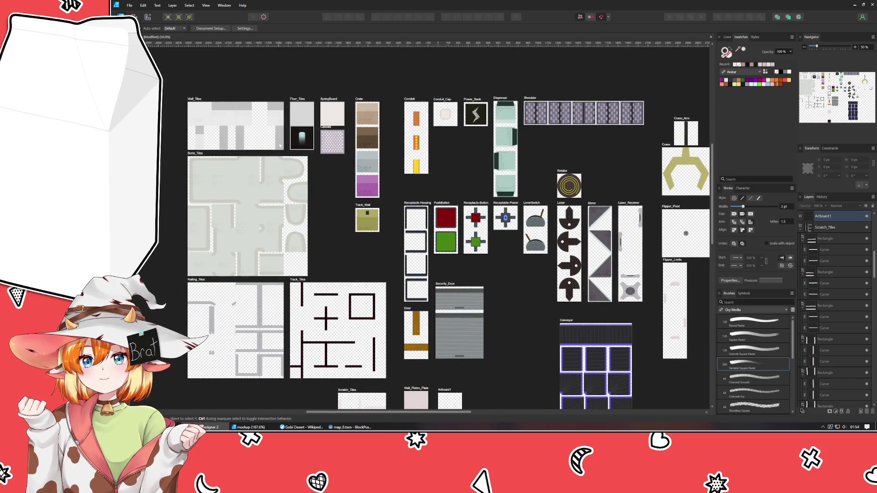
Copy the SpringPit curve, ellipse and rectangle from Floor_Tiles and paste them into Artboard1.
left_click(301, 136)
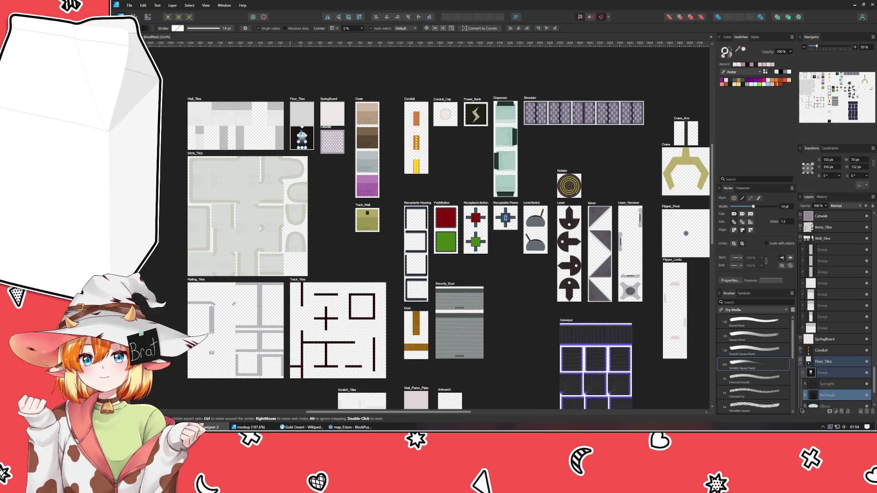
scroll(303, 126, "up", 5)
scroll(847, 380, "down", 3)
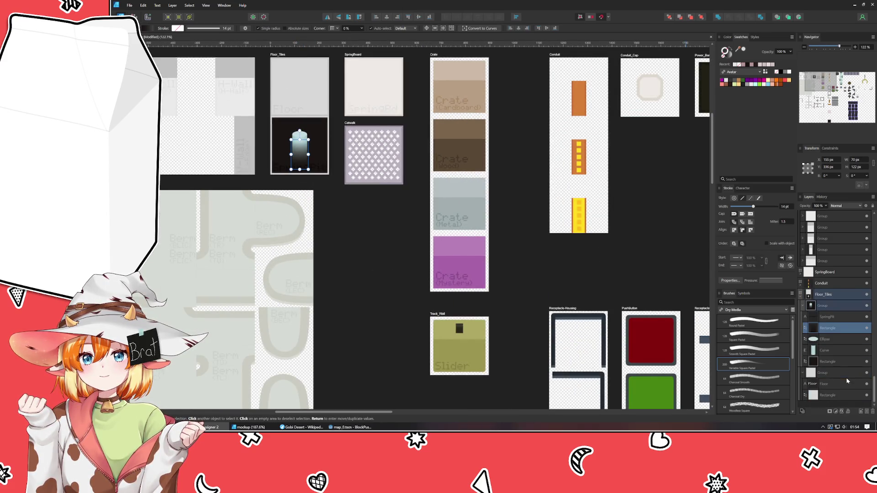
left_click(833, 310)
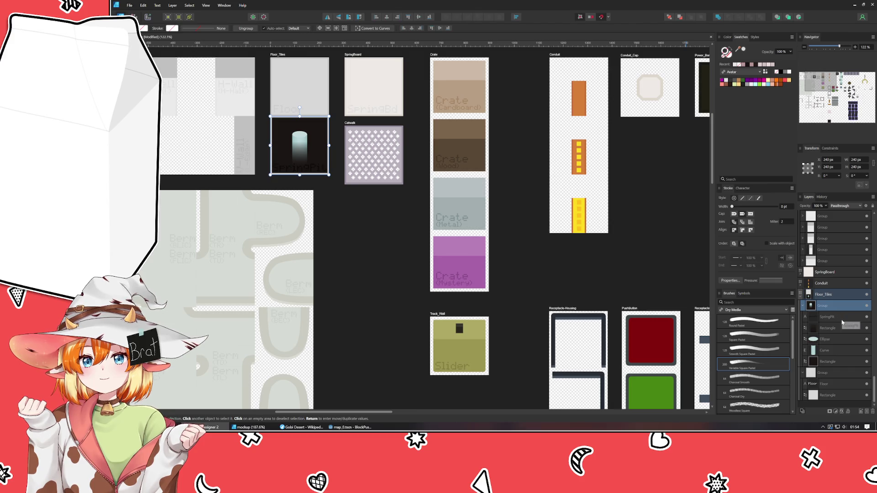
left_click(829, 351)
left_click(829, 340, "shift")
left_click(832, 329, "shift")
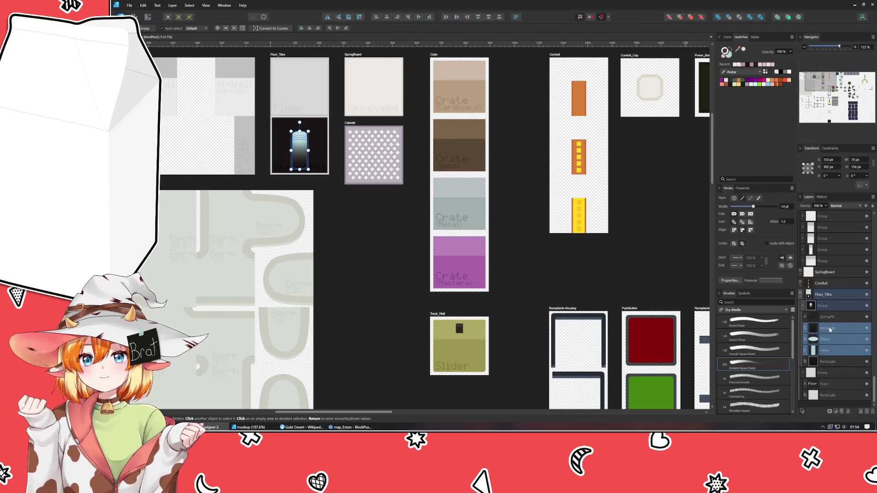
scroll(542, 359, "down", 7)
scroll(542, 358, "right", 6)
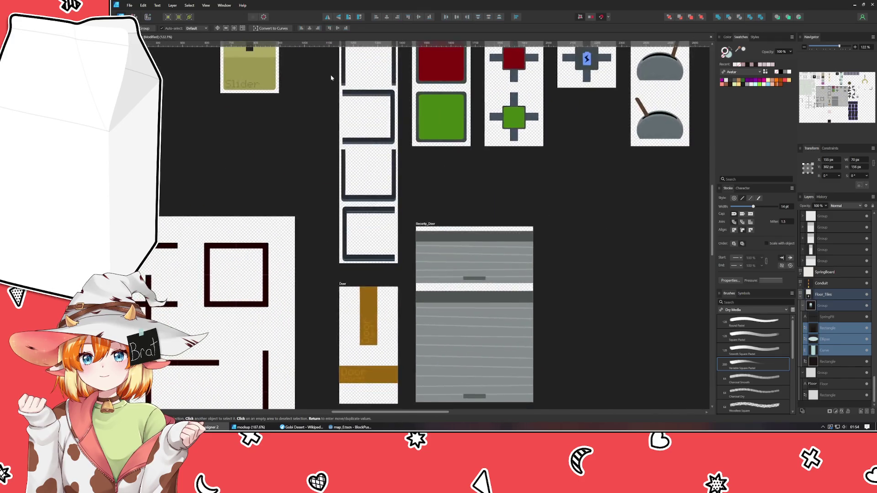
scroll(425, 243, "down", 2)
scroll(413, 209, "left", 1)
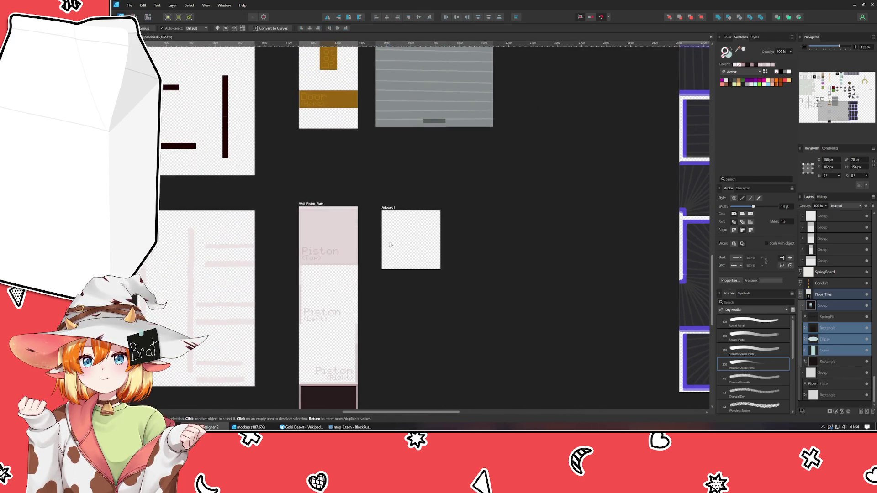
key("ctrl+v")
scroll(413, 250, "up", 4)
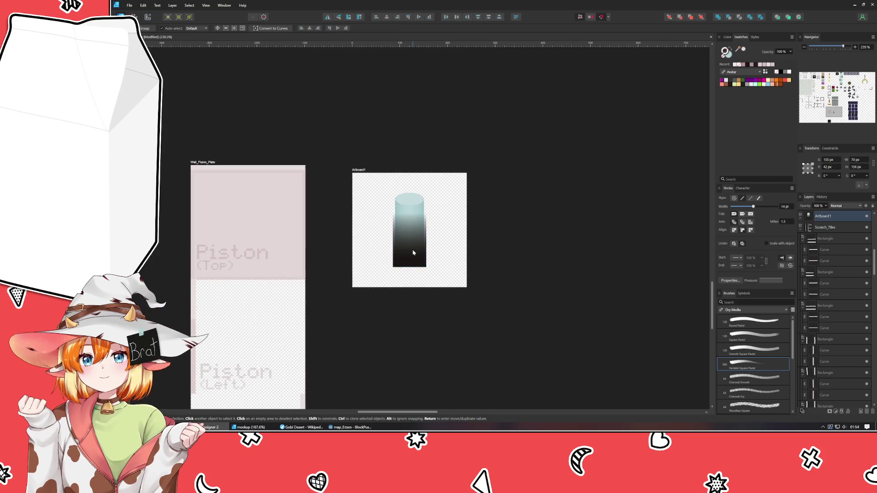
Turn the pasted cylinder horizontal and convert its end-cap ellipse to curves.
left_click(413, 252)
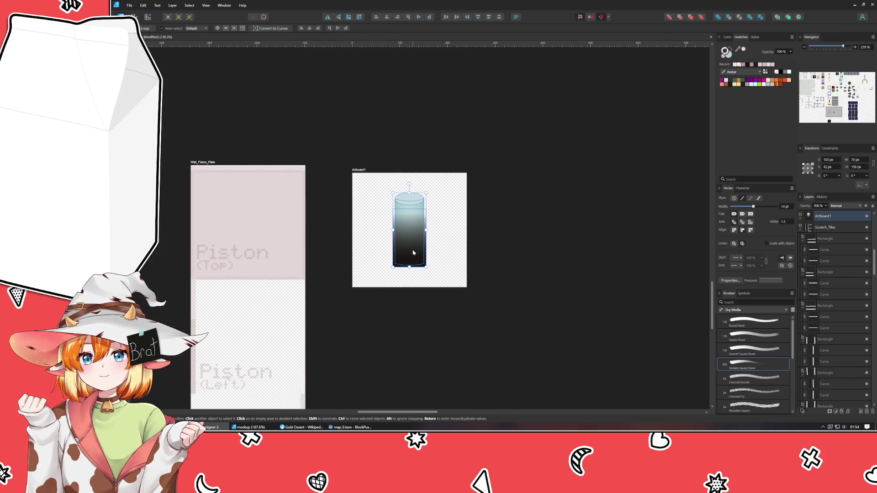
left_click_drag(425, 230, 423, 230)
key("ctrl+z")
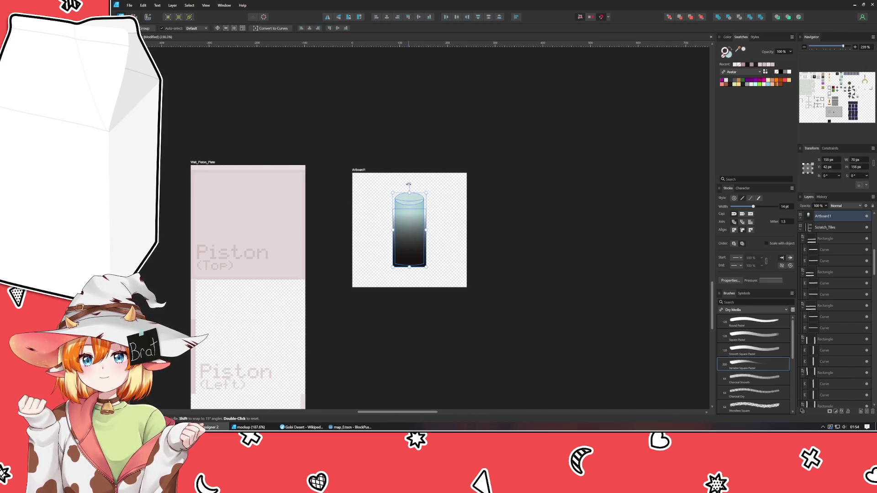
mouse_move(409, 185)
left_mouse_down()
mouse_move(450, 214)
mouse_move(454, 230)
mouse_move(409, 234)
left_mouse_up()
key("ctrl+d")
scroll(410, 225, "up", 3)
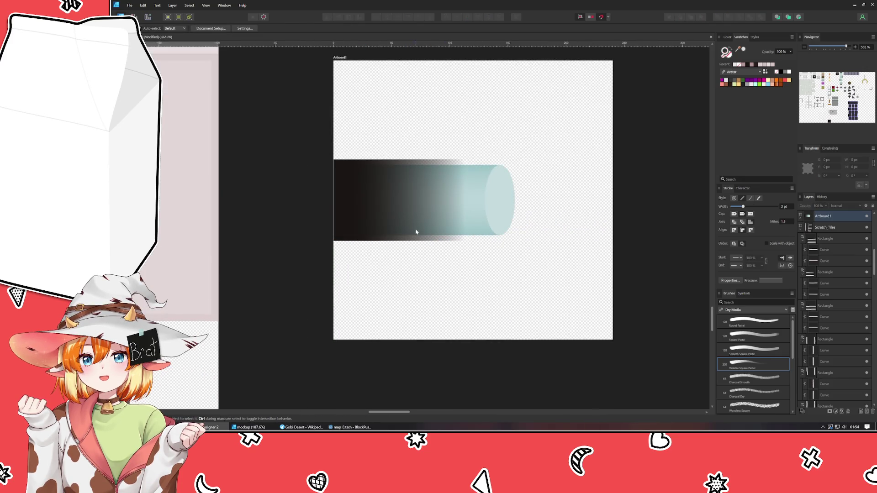
left_click(410, 224)
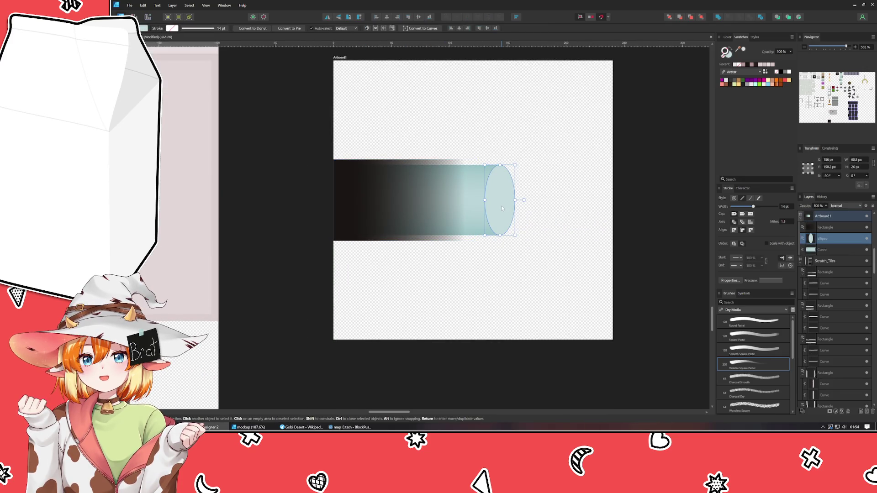
mouse_move(498, 199)
left_mouse_down()
mouse_move(502, 209)
mouse_move(612, 199)
left_mouse_up()
key("ctrl+Return")
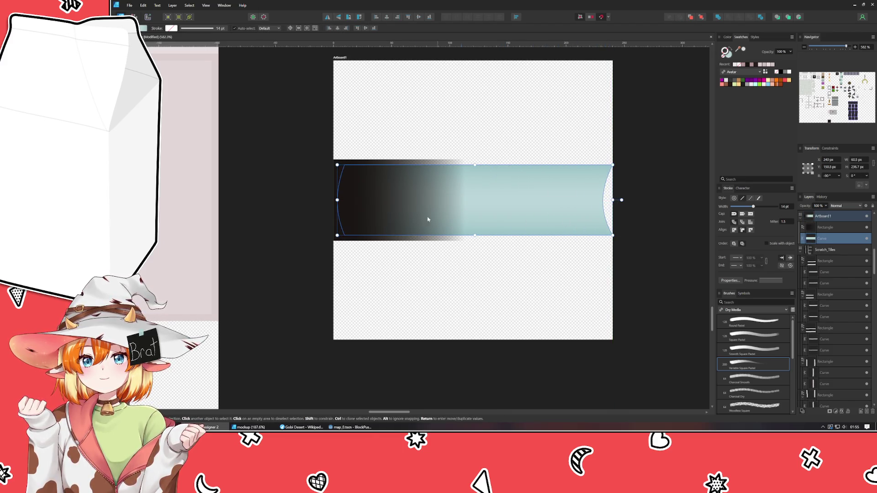
Resize the dark gradient rectangle so its top and bottom match the piston body.
left_click(408, 211)
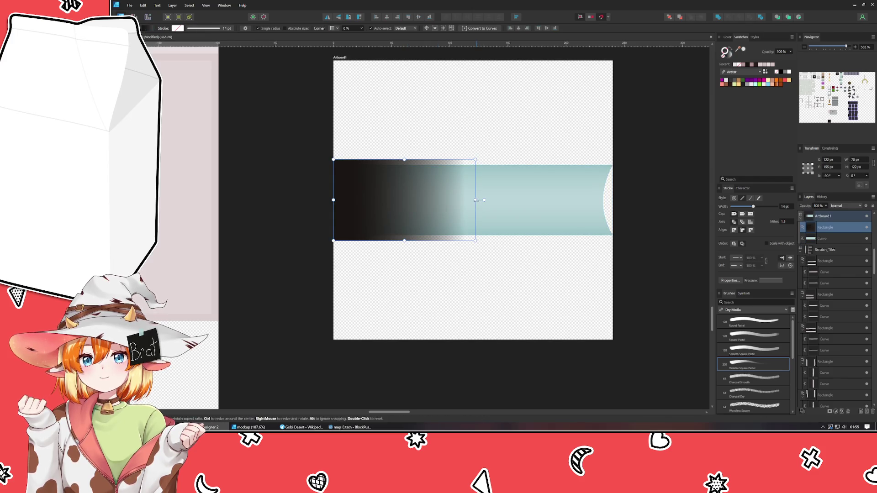
mouse_move(475, 200)
left_mouse_down()
mouse_move(522, 200)
mouse_move(475, 199)
left_mouse_up()
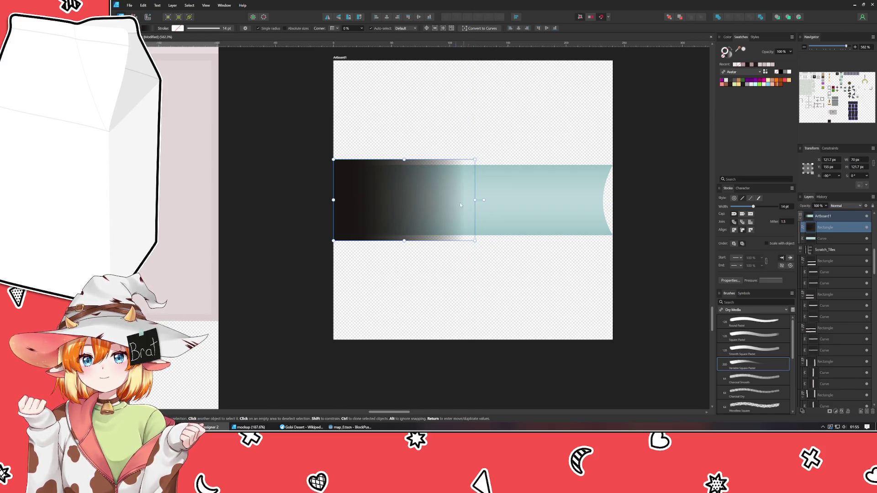
left_click_drag(404, 160, 404, 165)
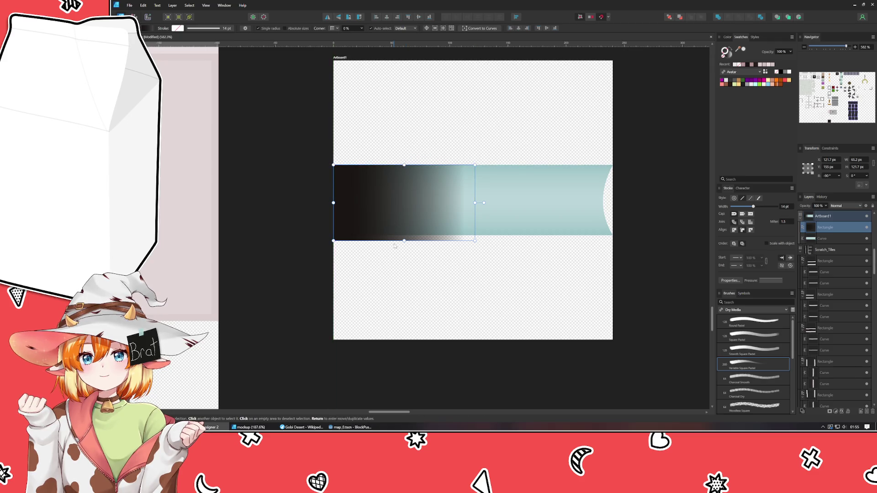
left_click_drag(404, 240, 403, 235)
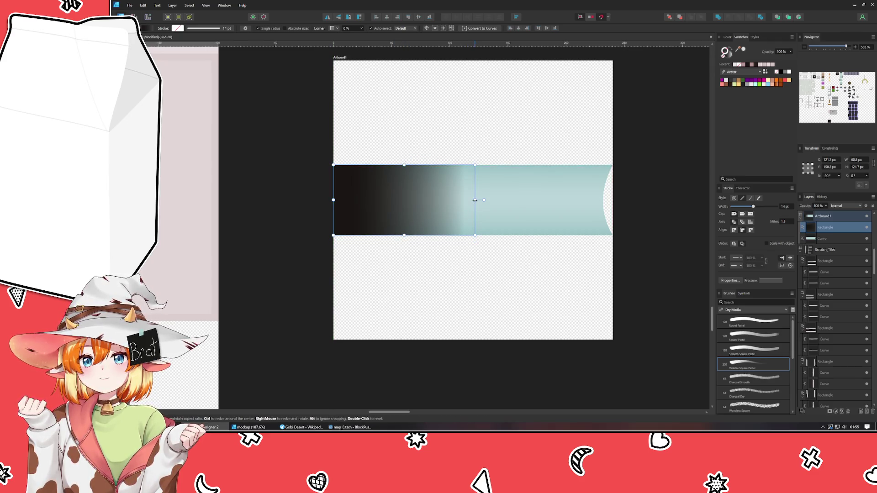
left_click_drag(475, 199, 479, 201)
left_click(454, 328)
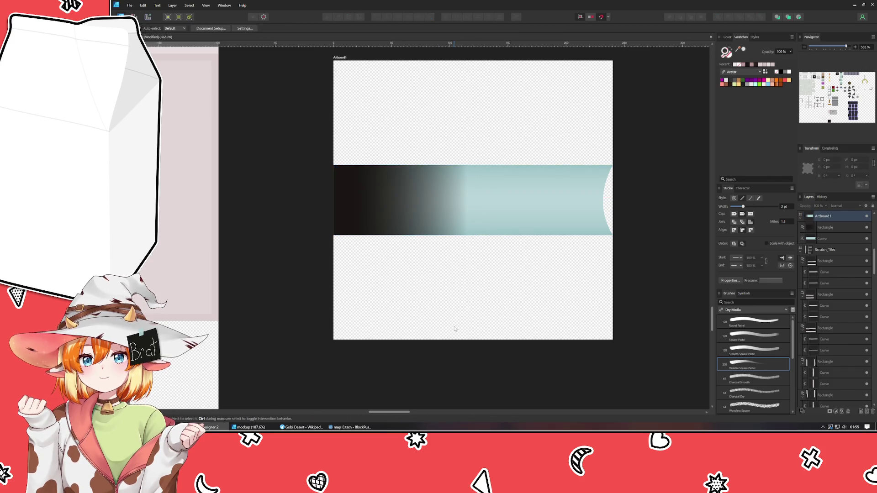
Rename Artboard1 to Wall_piston in the Layers panel.
left_click(346, 56)
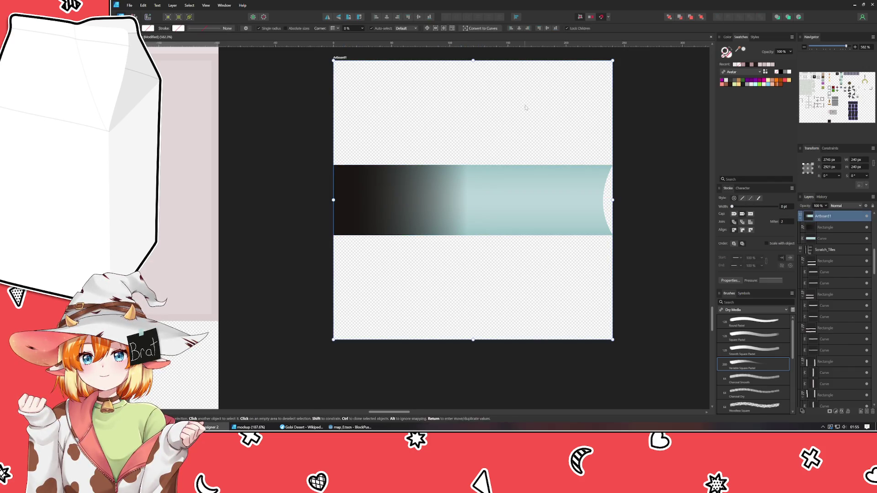
left_click(470, 117)
scroll(472, 119, "down", 5)
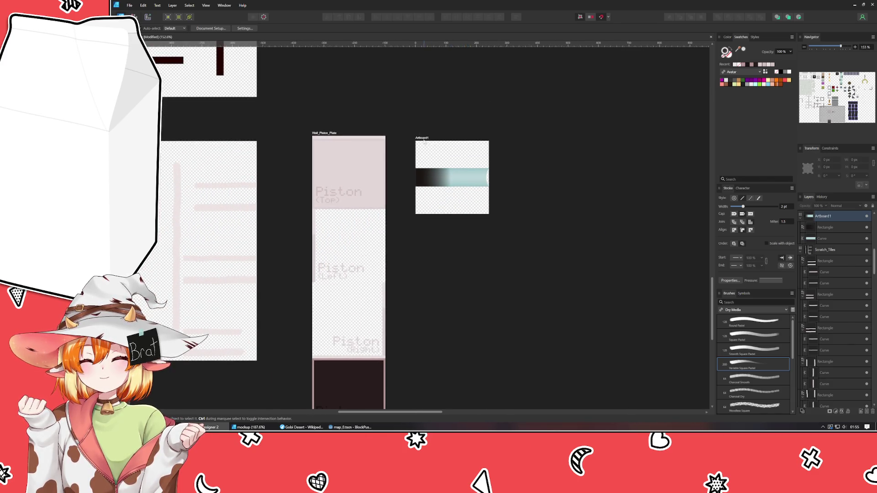
left_click(420, 139)
double_click(420, 139)
type("W")
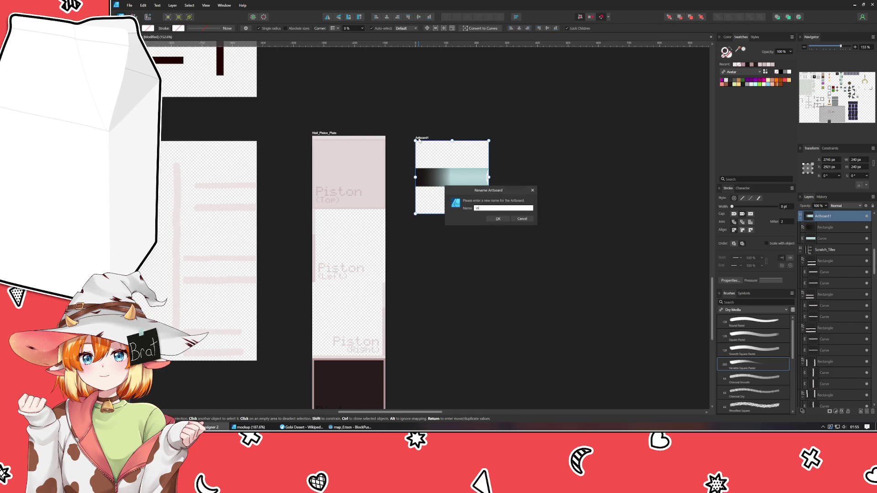
type("n")
key("Return")
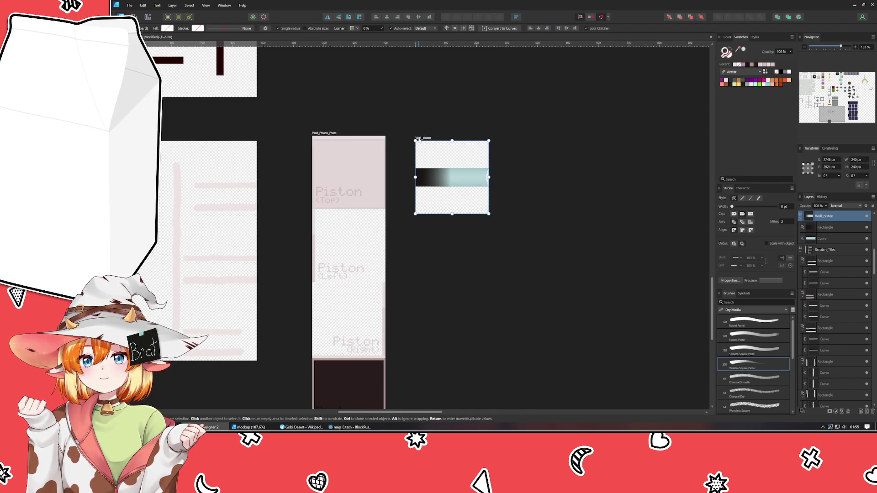
left_click(429, 113)
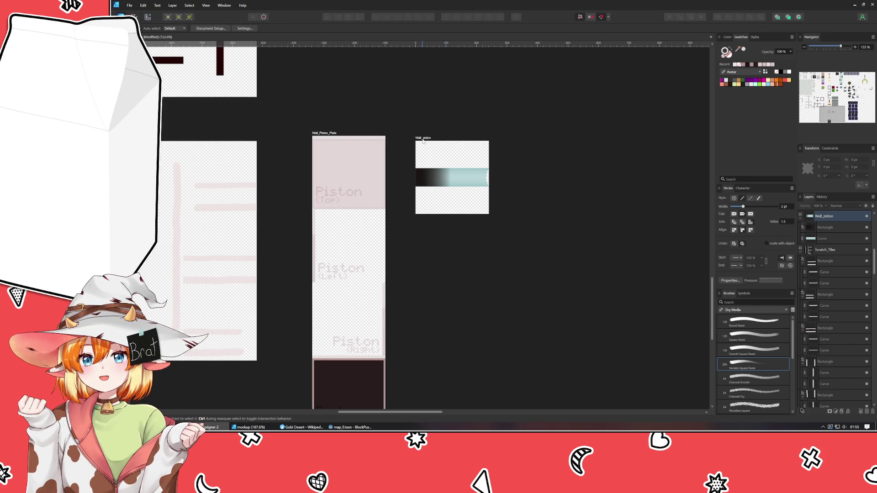
Correct the artboard name's capitalization to Wall_Piston.
left_click(423, 140)
double_click(423, 139)
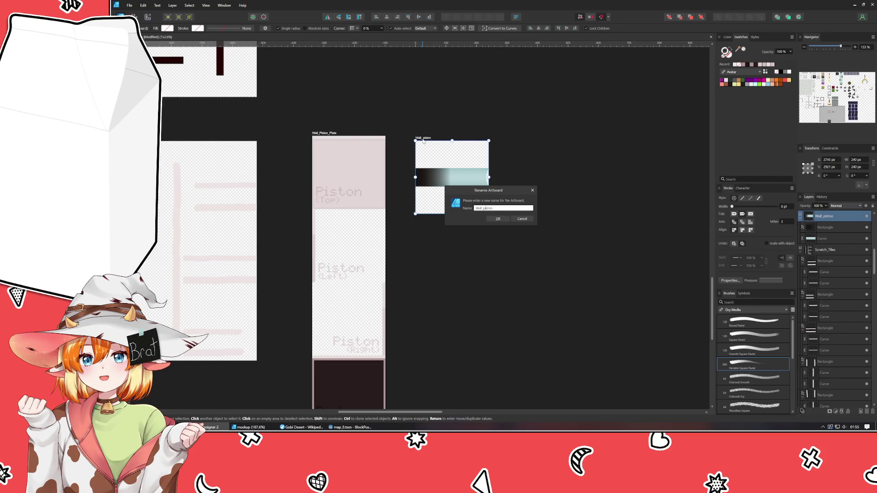
key("Return")
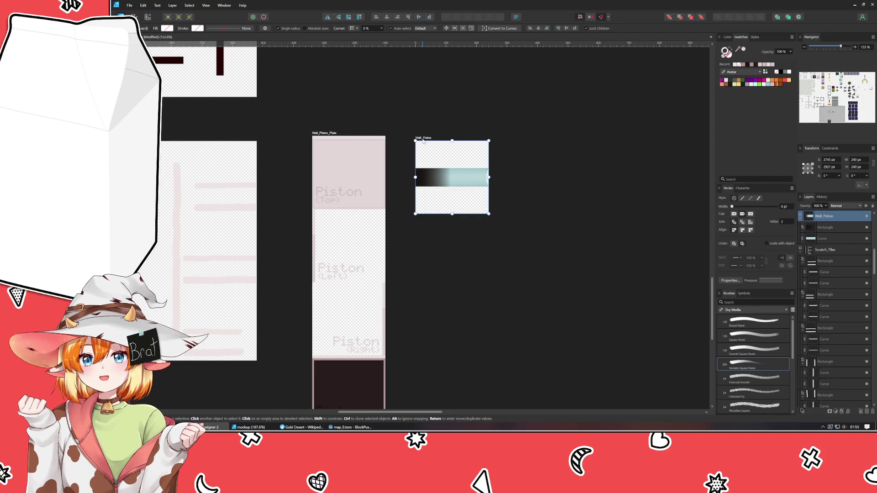
left_click(537, 189)
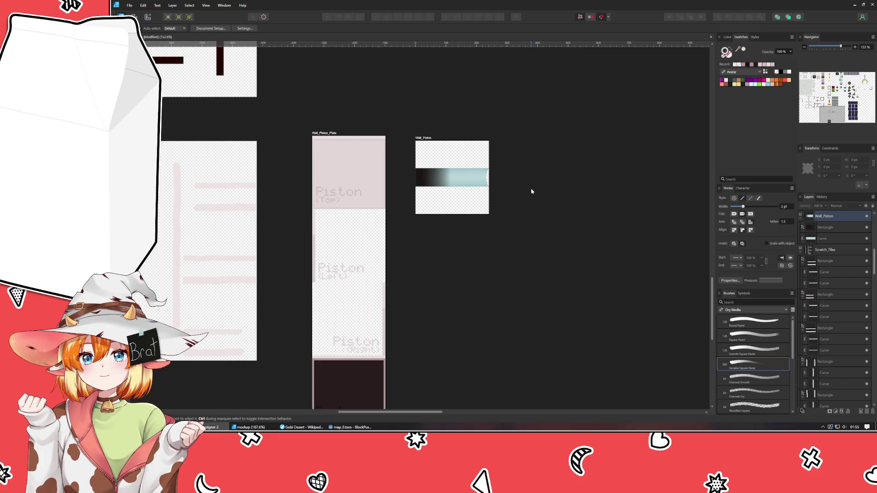
scroll(528, 190, "down", 4)
Zoom out to show all artboards and save the tileset document.
scroll(490, 242, "down", 3)
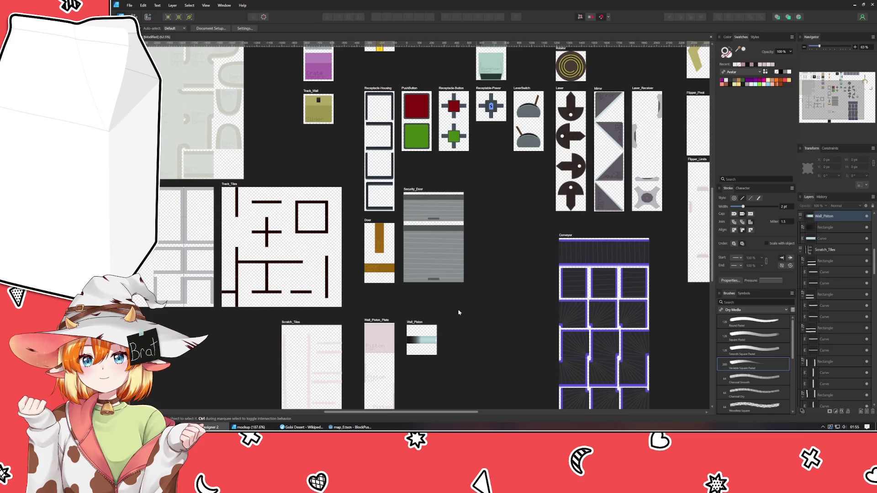
scroll(496, 319, "down", 4)
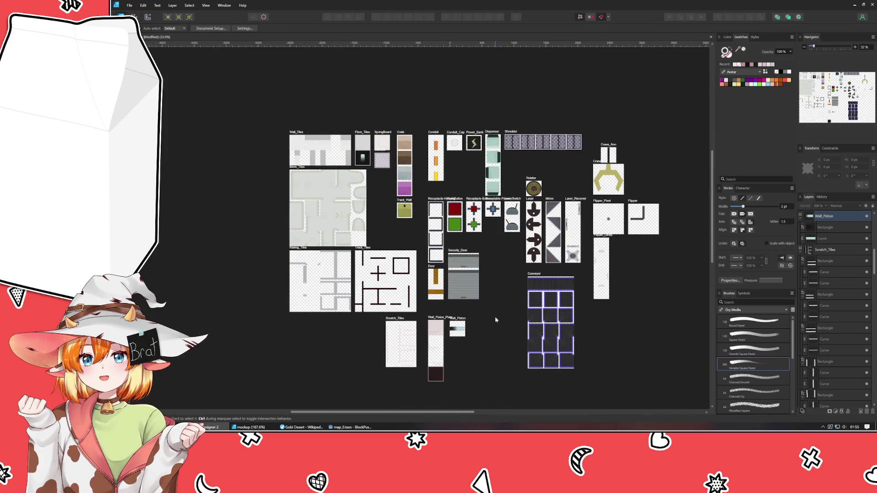
left_click_drag(496, 320, 473, 296)
key("ctrl+s")
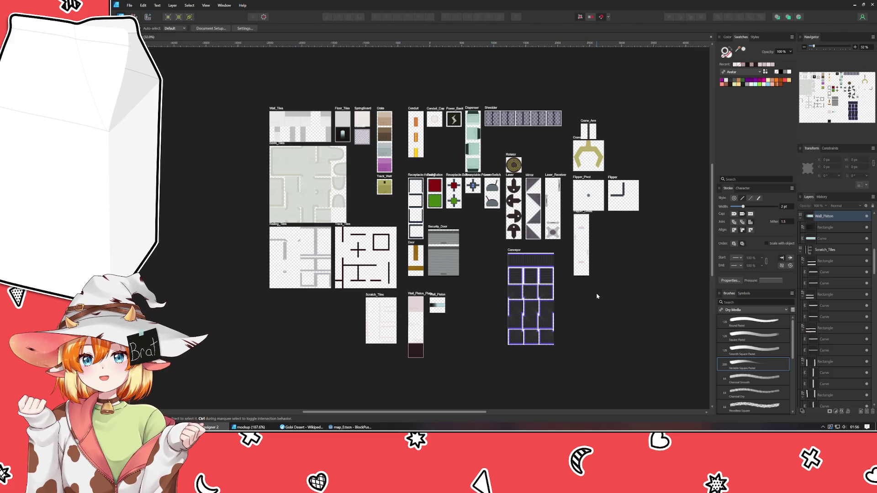
Marquee-select all 34 objects on the sheet to check them, then deselect.
left_click_drag(597, 296, 566, 298)
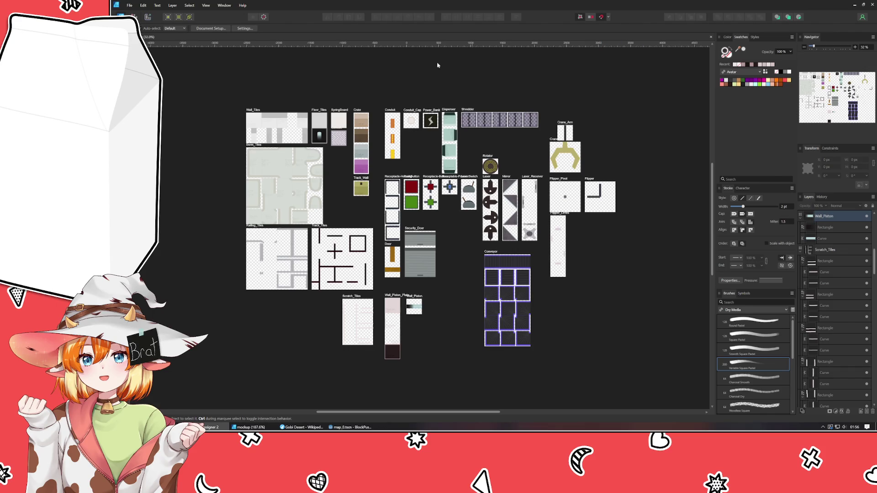
left_click_drag(211, 93, 651, 386)
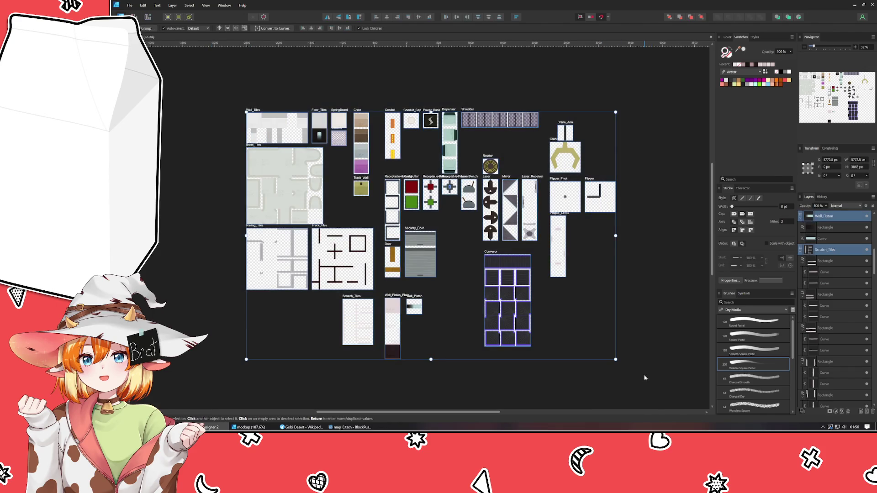
left_click(645, 377)
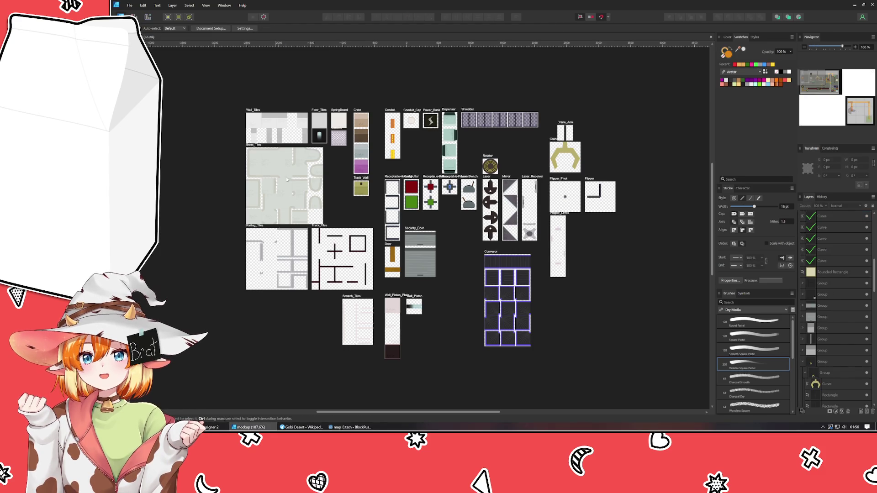
left_click_drag(211, 87, 672, 404)
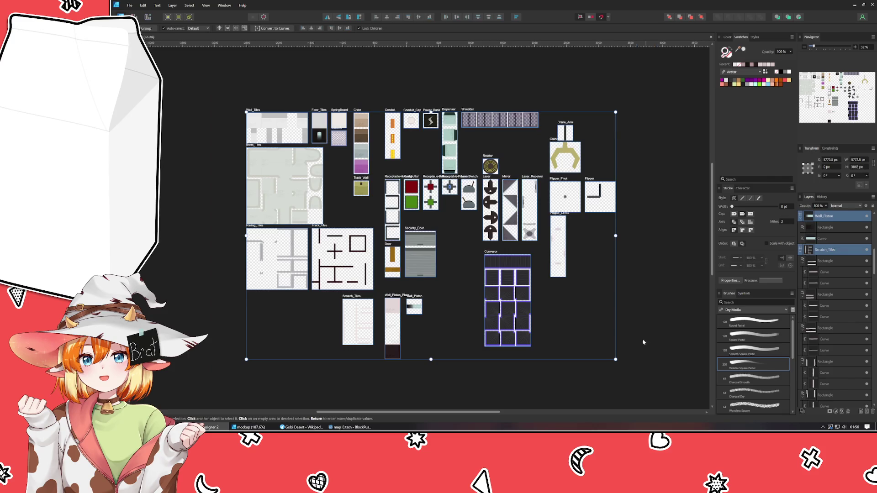
left_click(640, 339)
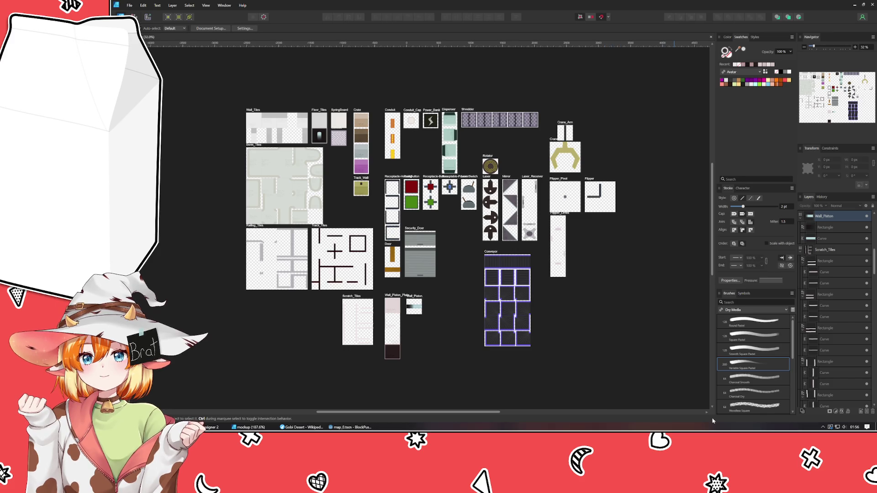
Switch to the Godot map scene and back to Affinity Designer.
mouse_move(854, 428)
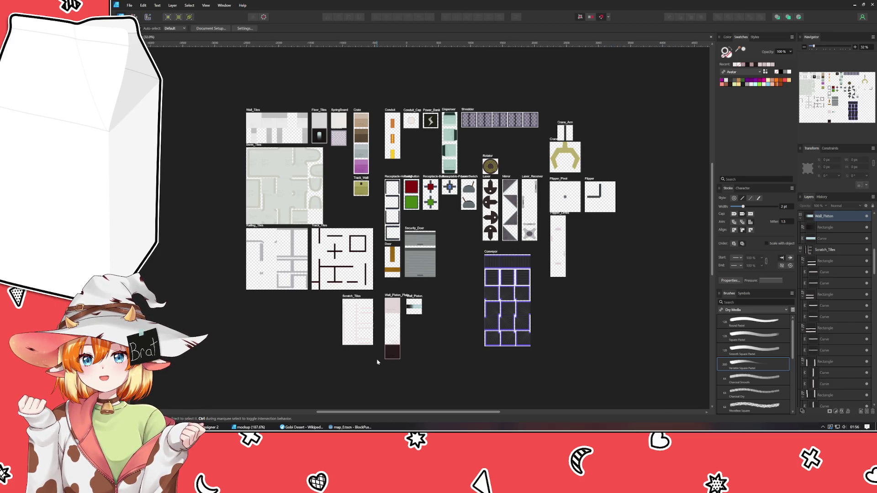
left_click(351, 427)
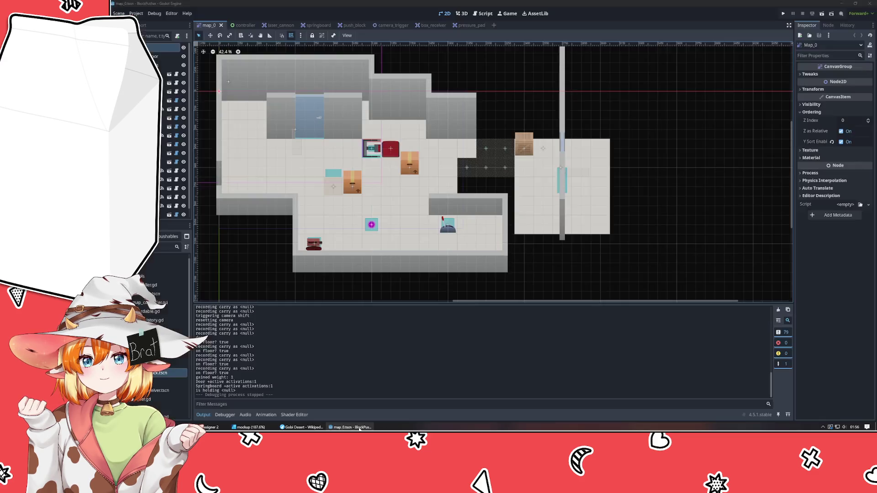
left_click(359, 428)
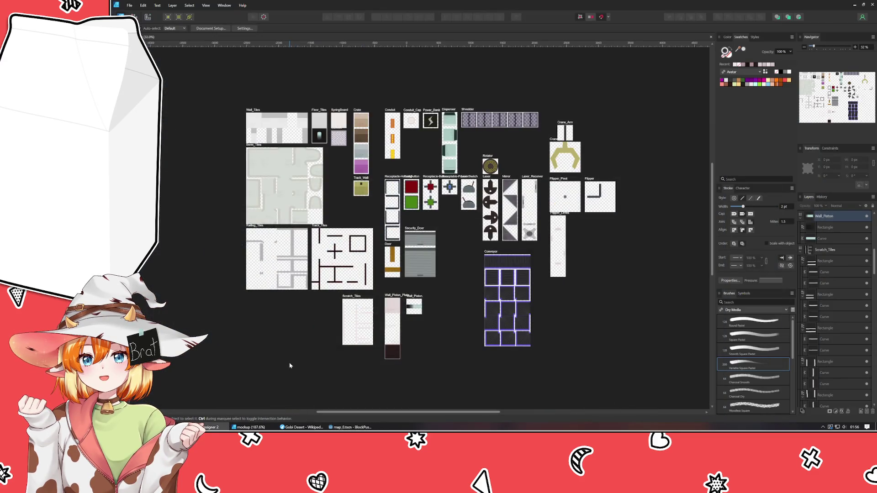